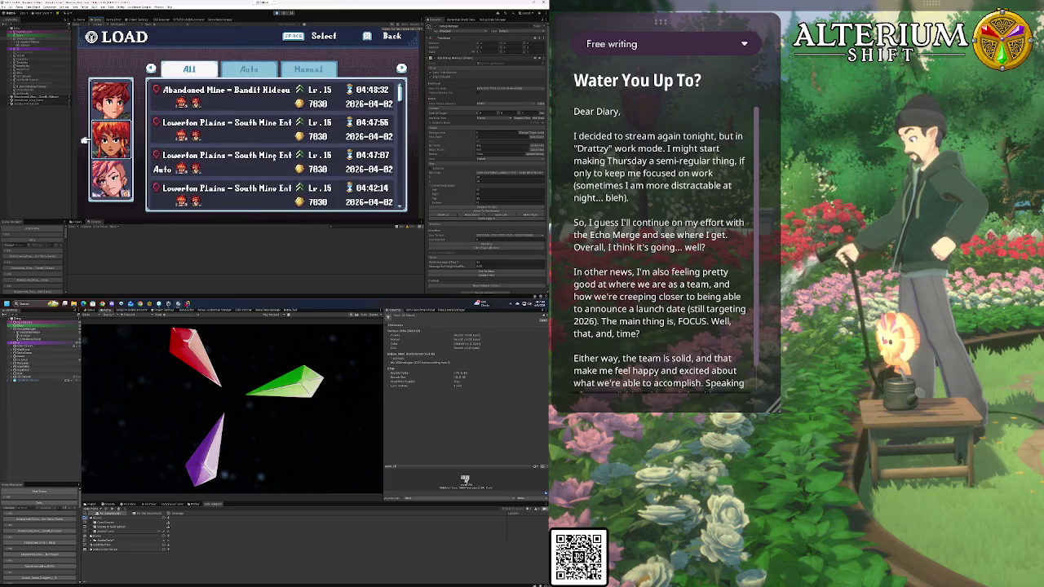
key("Down")
key("Down")
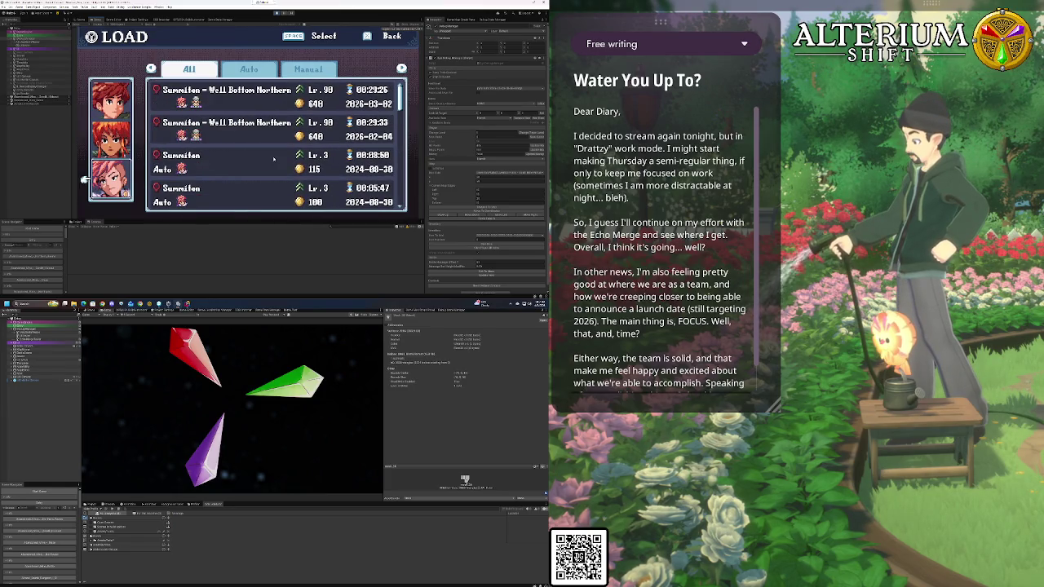
Browse the save profiles, load the chosen save, and play on to Sage's cave dialogue
key("Up")
key("Up")
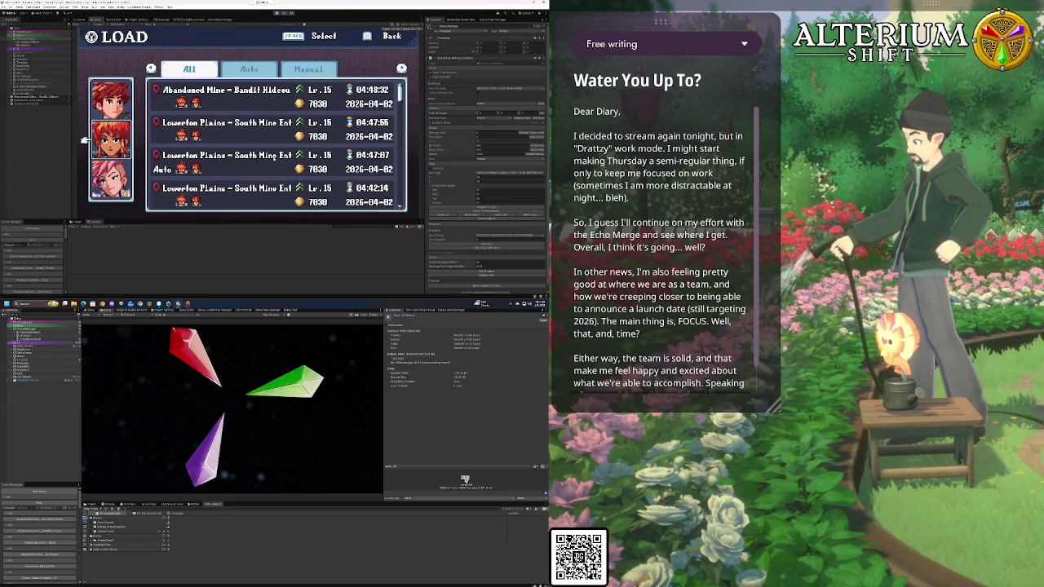
key("space")
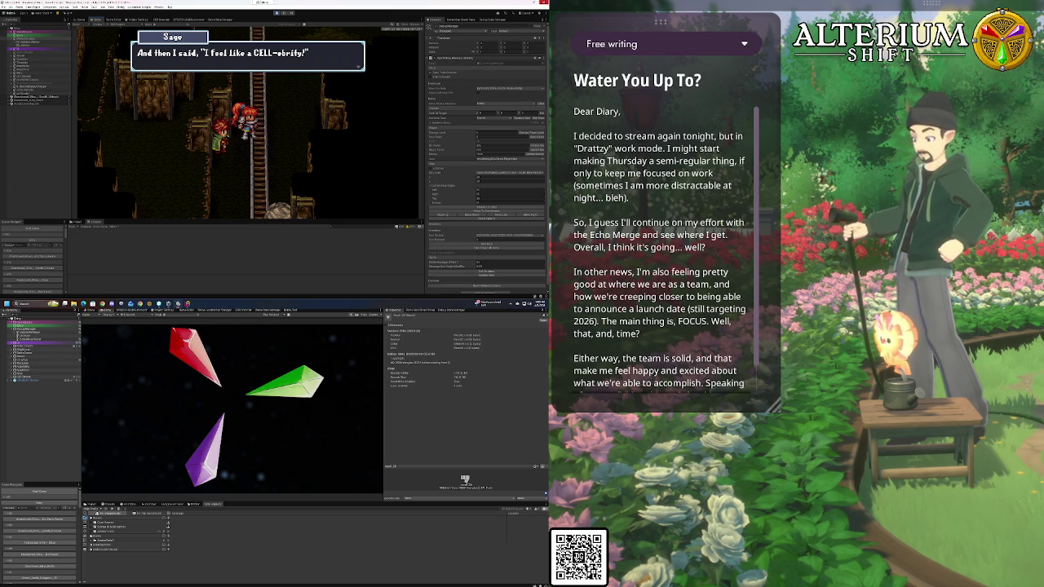
key("alt+Tab")
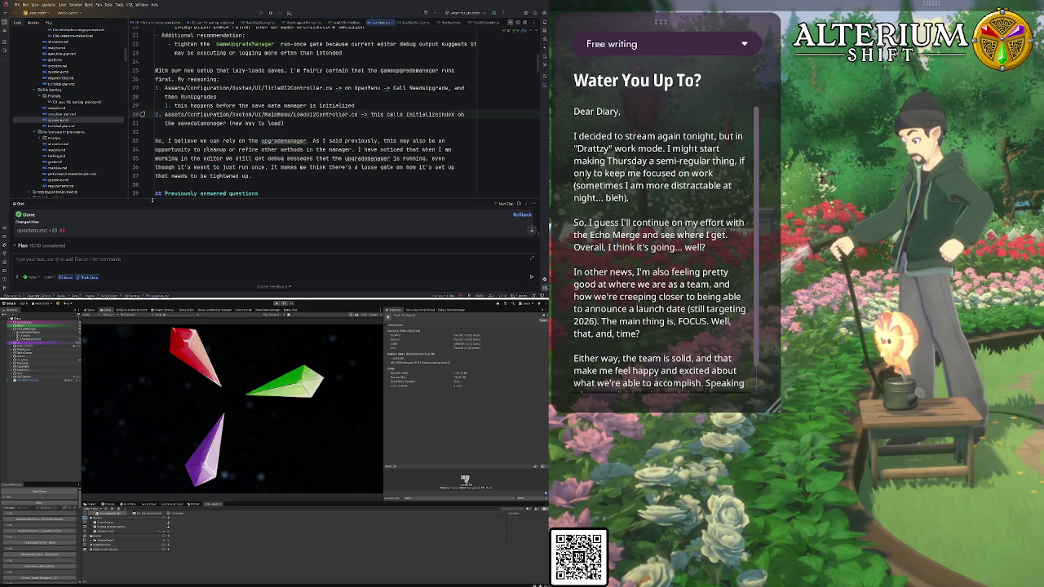
Read execution-plan.md down to Steps and Validation, then begin an AI chat review request
left_click_drag(152, 199, 167, 157)
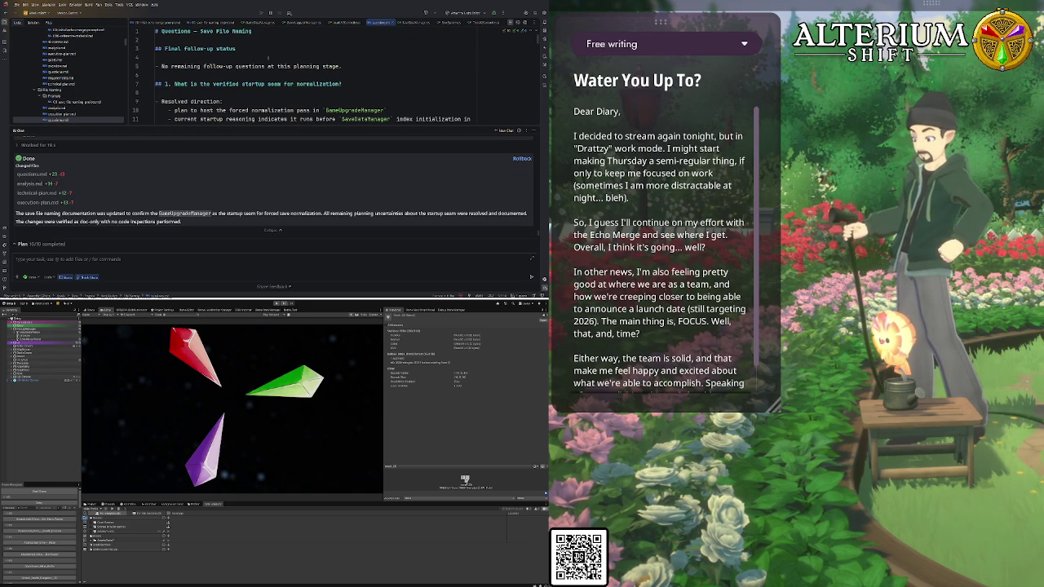
left_click_drag(248, 128, 248, 175)
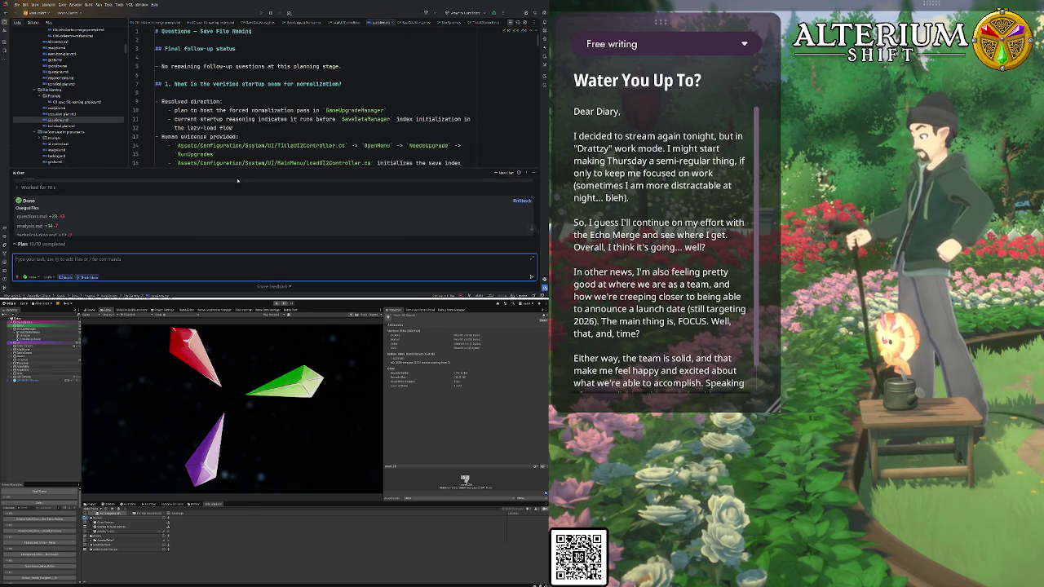
double_click(70, 114)
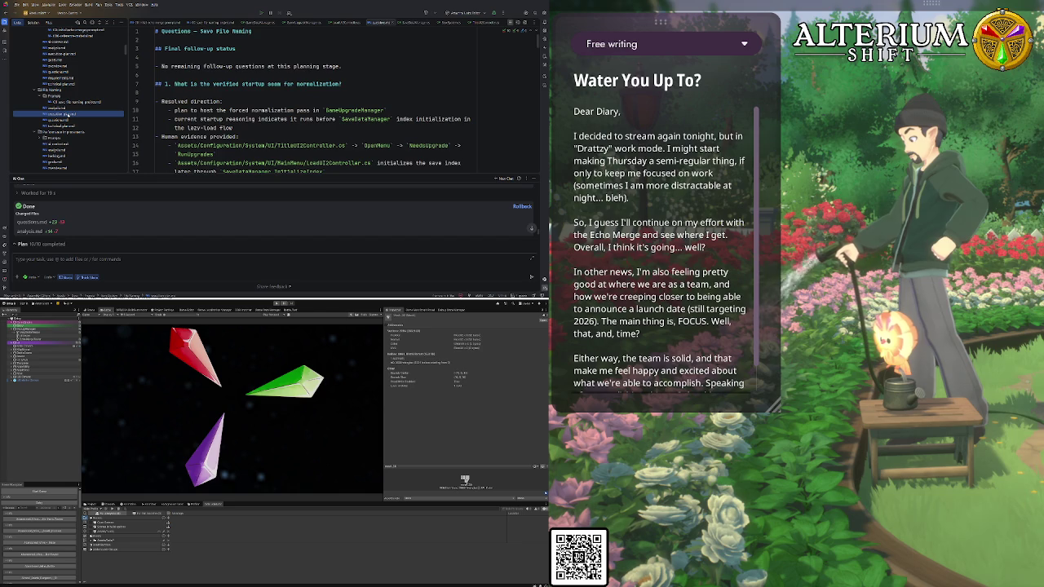
scroll(235, 120, "down", 12)
scroll(235, 119, "up", 3)
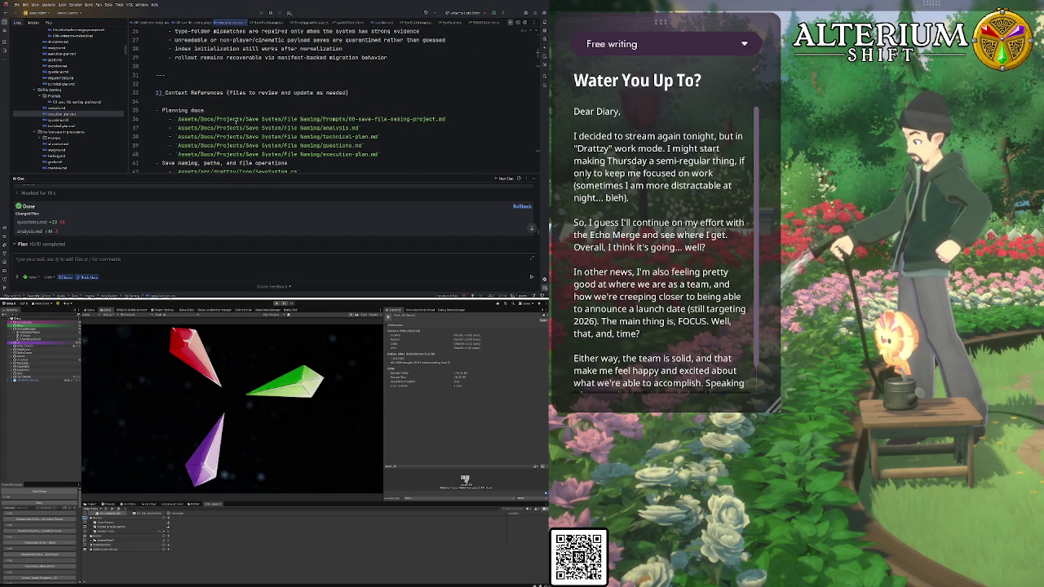
scroll(275, 100, "down", 10)
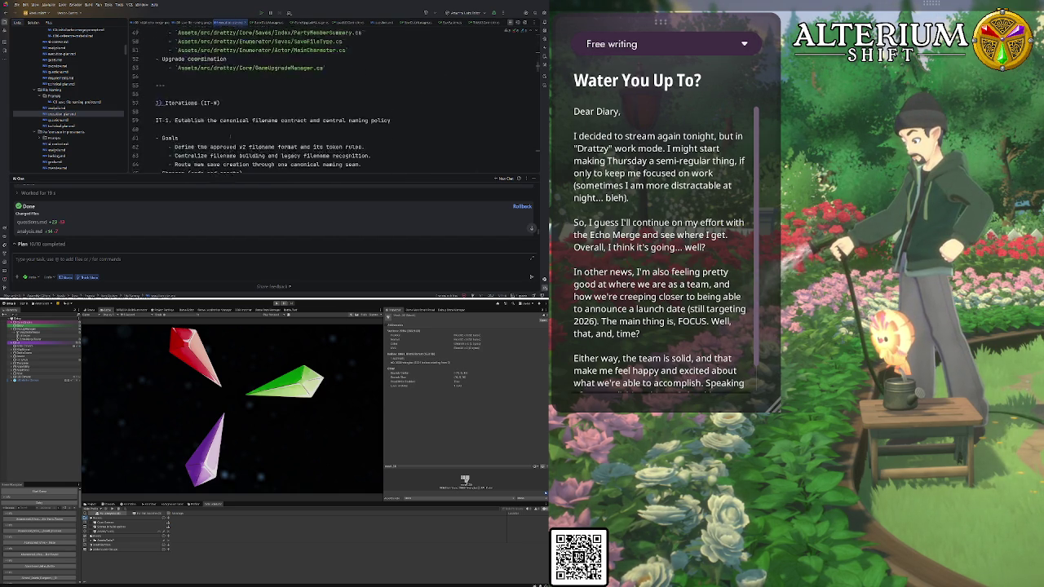
scroll(282, 100, "up", 2)
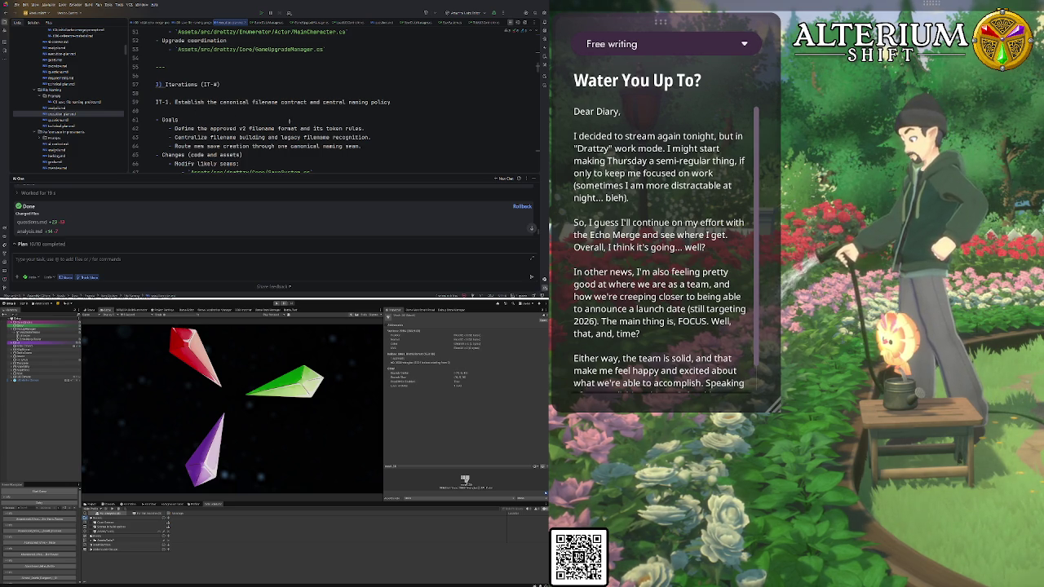
scroll(289, 121, "down", 10)
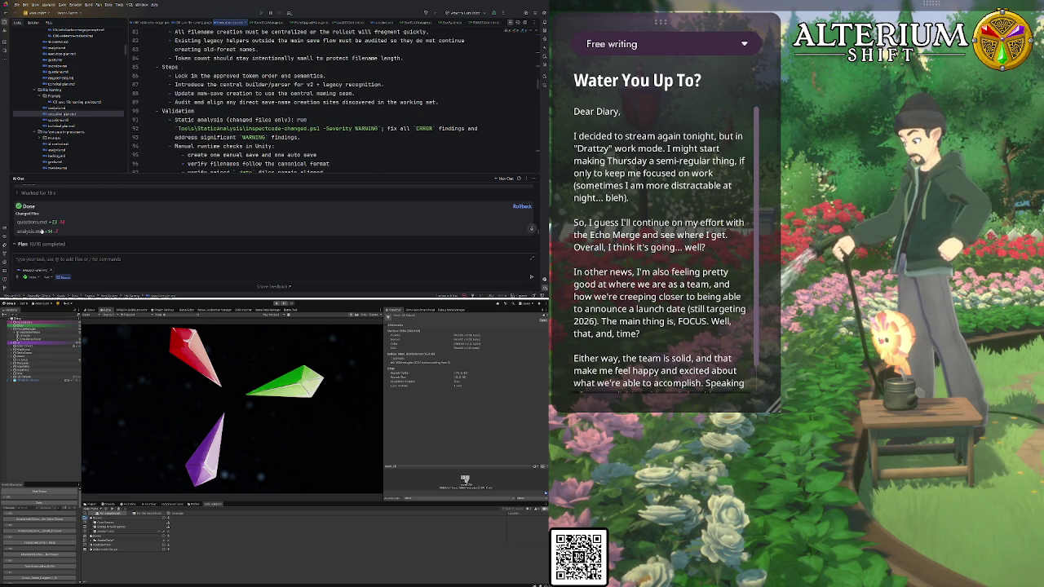
left_click(56, 257)
type("please review the c")
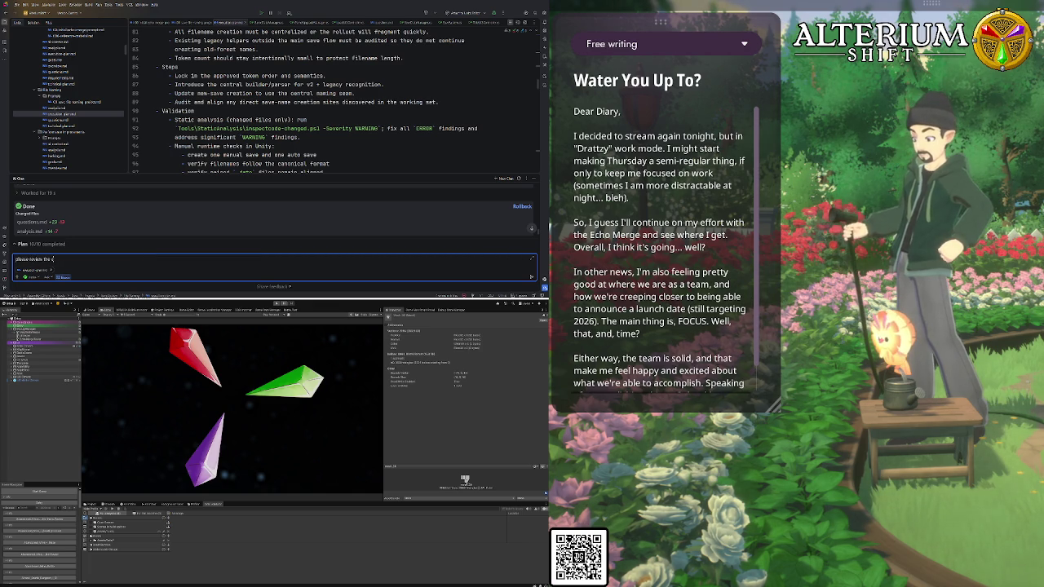
key("BackSpace")
type("execution")
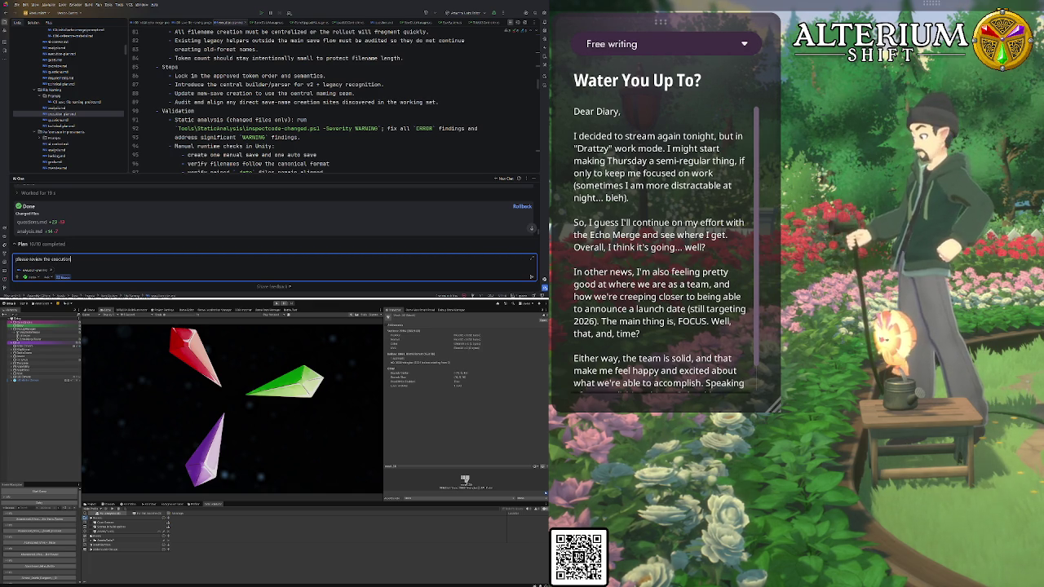
type(" plan an")
type("d c")
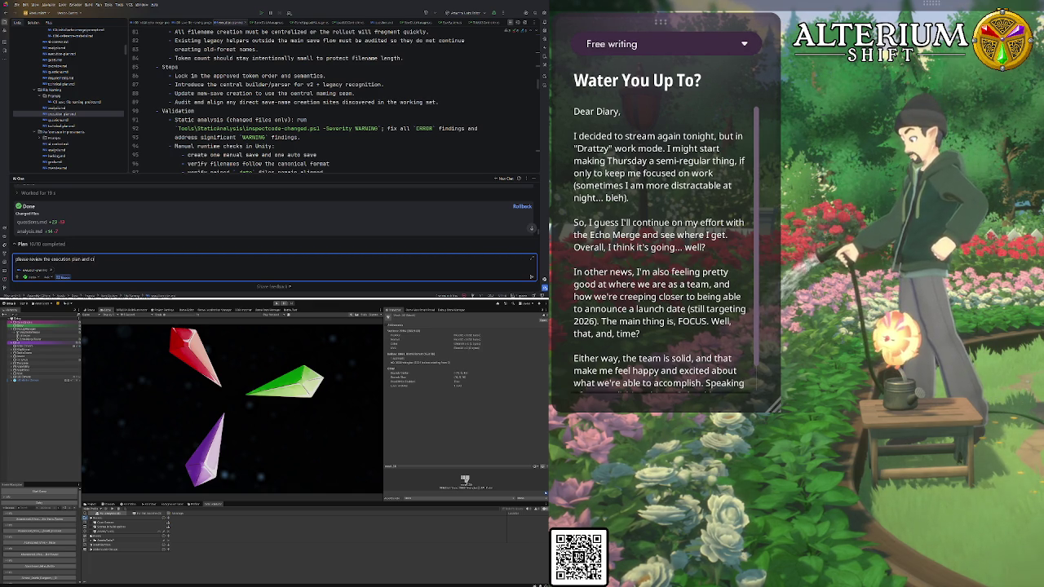
type("reate an impl")
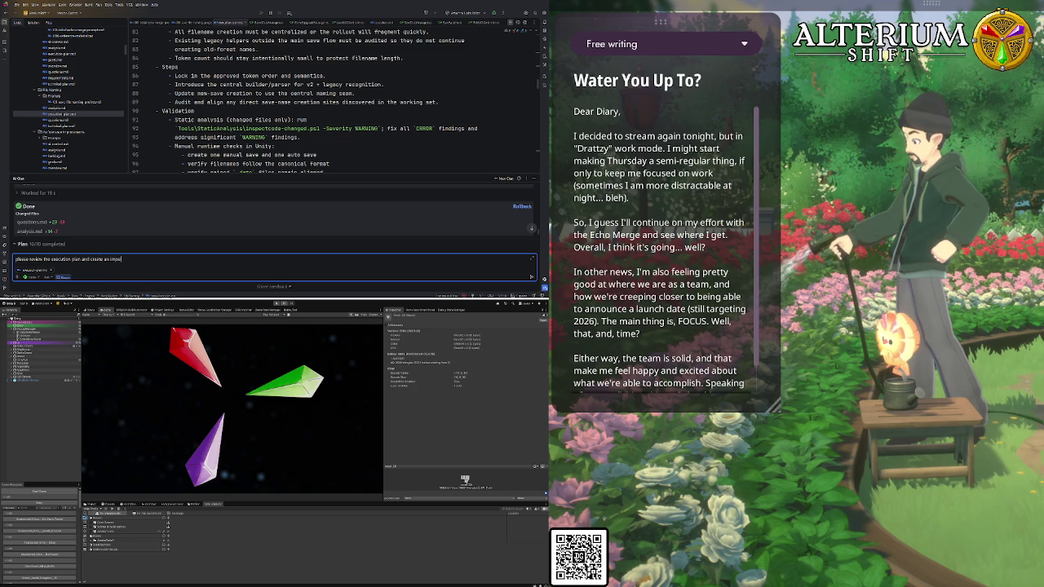
type("ementation")
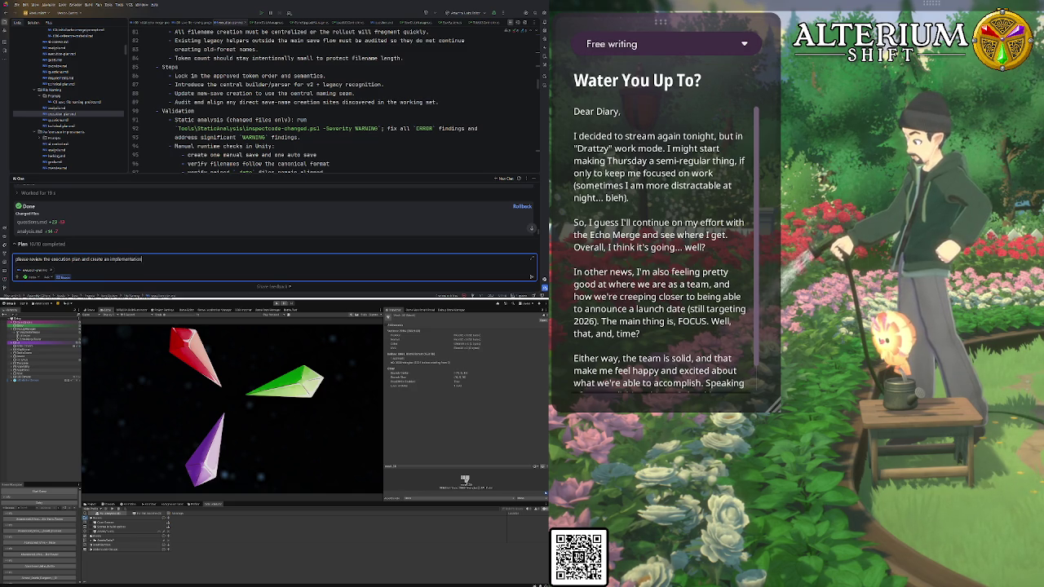
type(" prompt for it.")
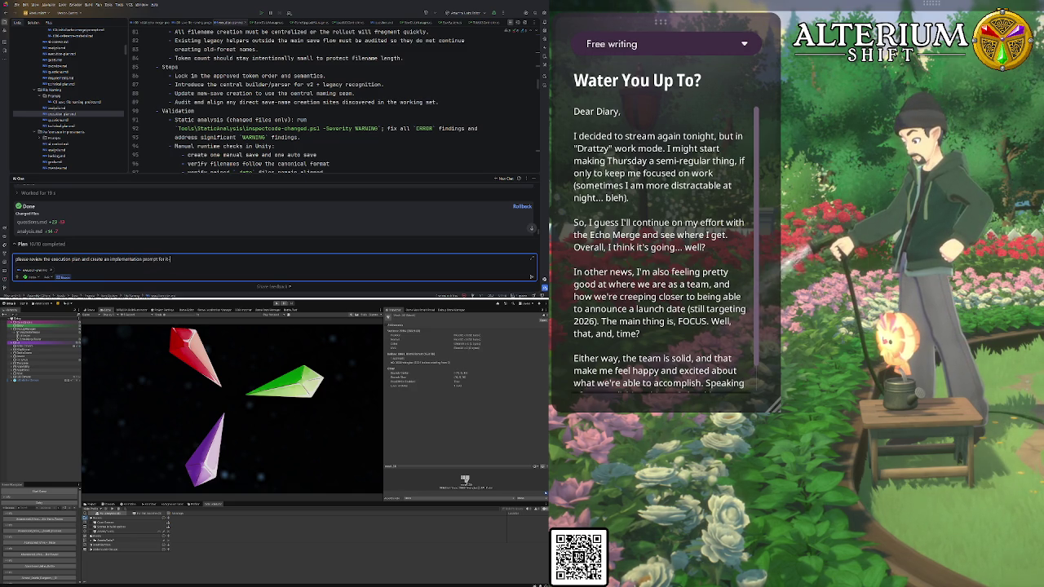
type(" using our com")
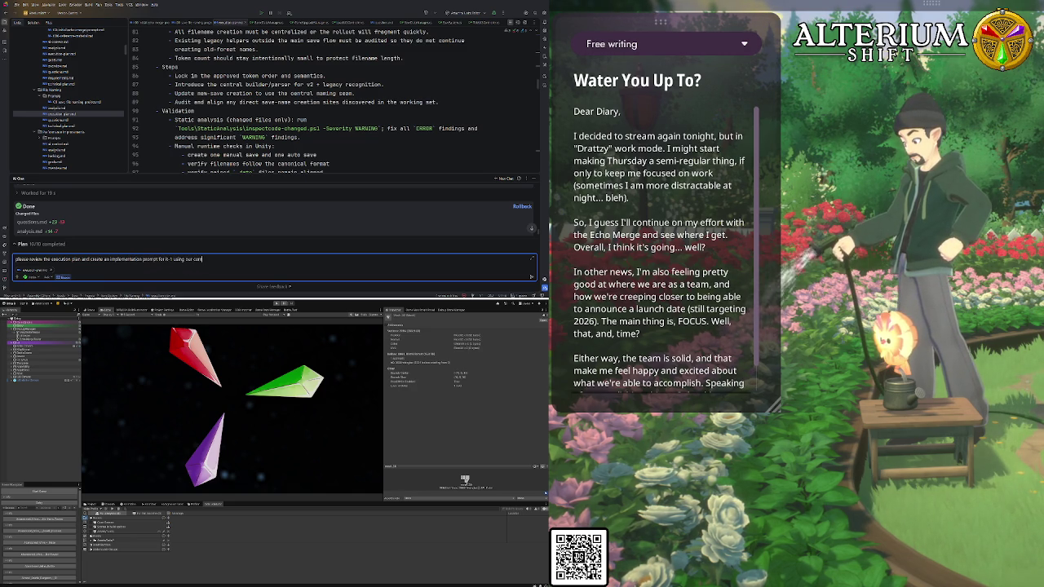
type("mon g")
type(" implementation")
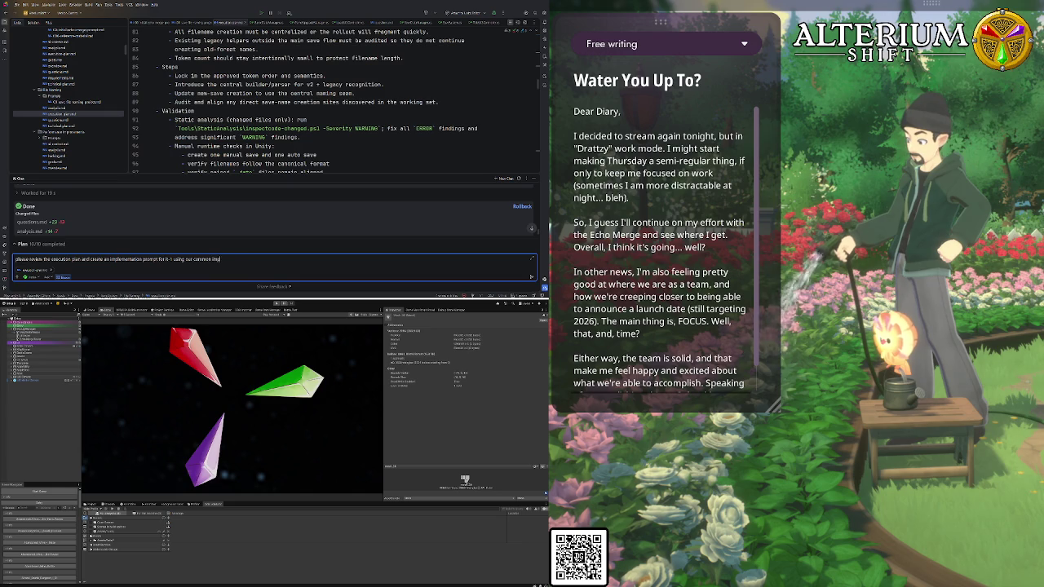
type(" prompt te")
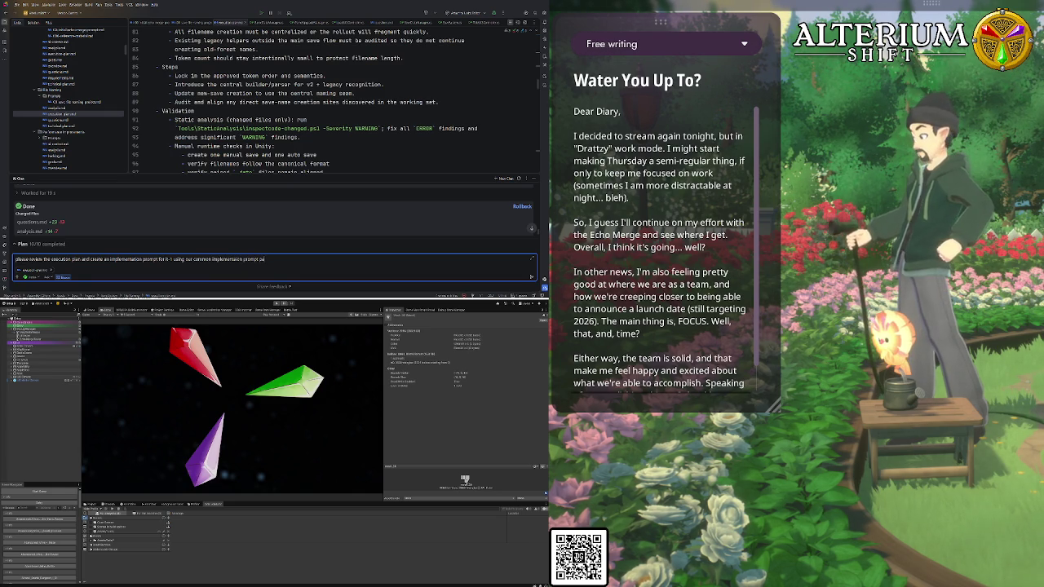
type("tern that include")
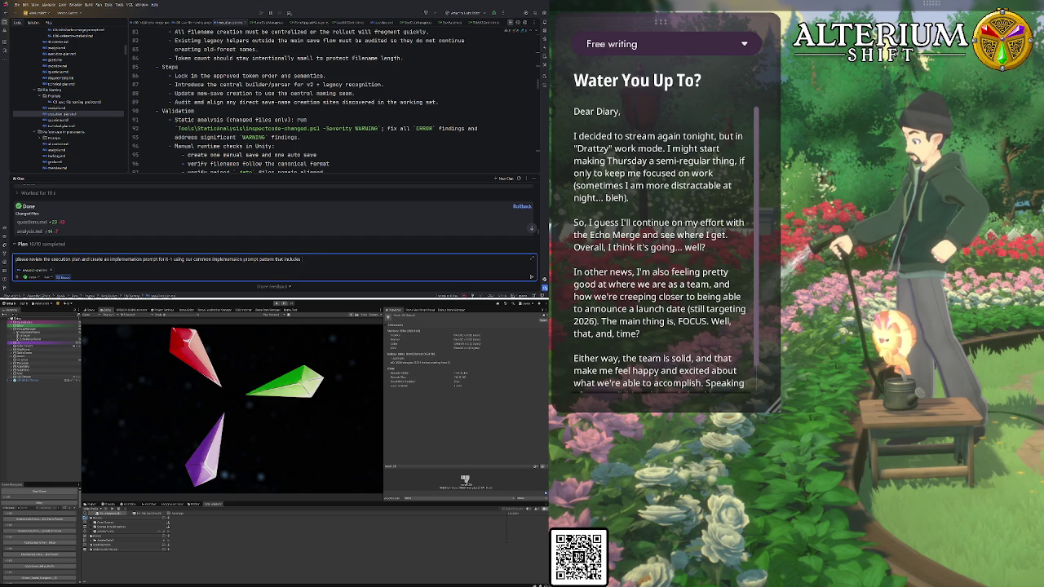
type(" specifying th")
Send the implementation-prompt request with a Senior Engineer Implementer persona, then return to Unity
key("BackSpace")
key("BackSpace")
key("BackSpace")
type("i")
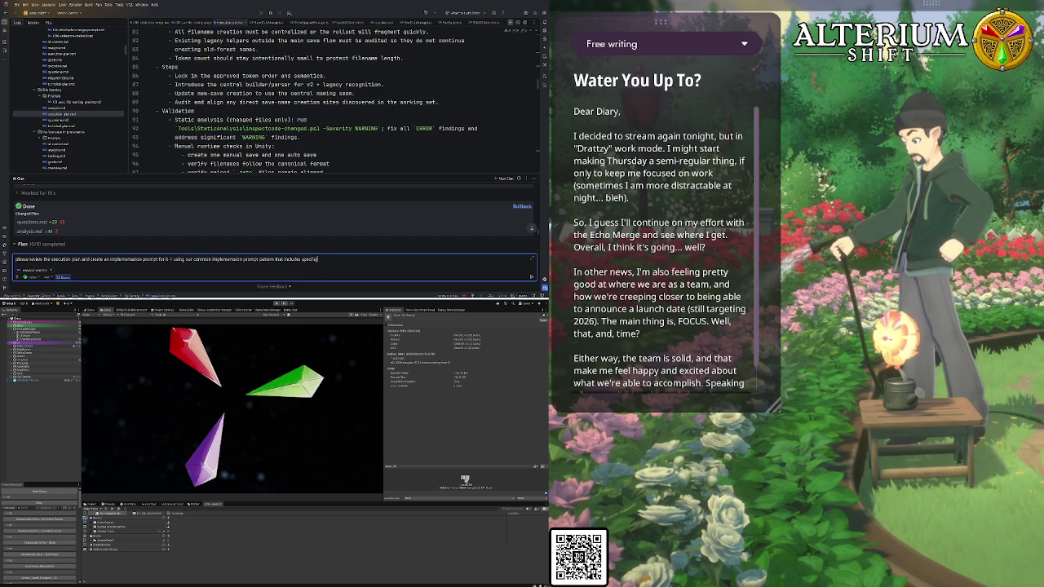
type("fing t")
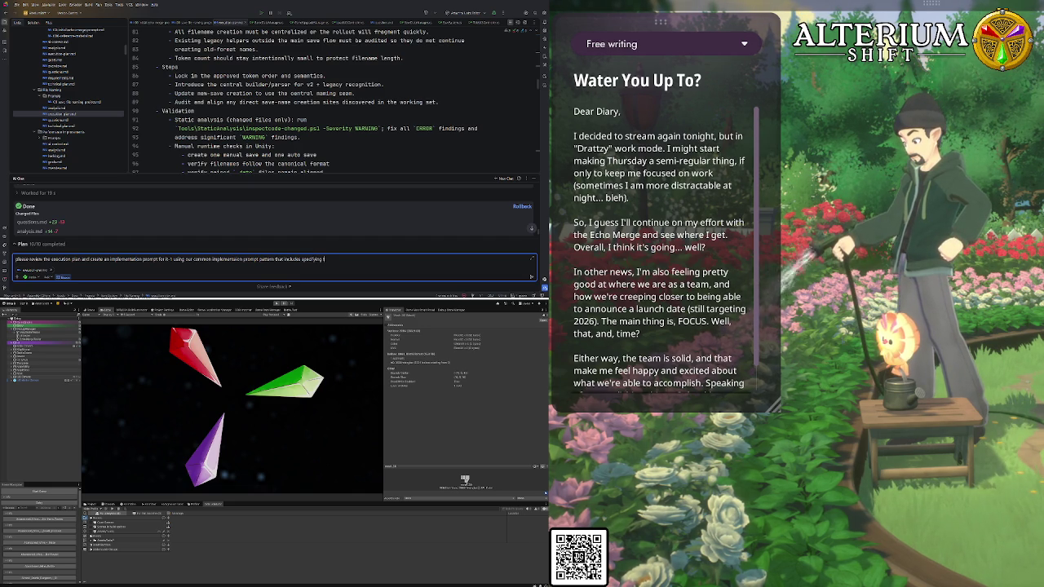
type("hersona as ")
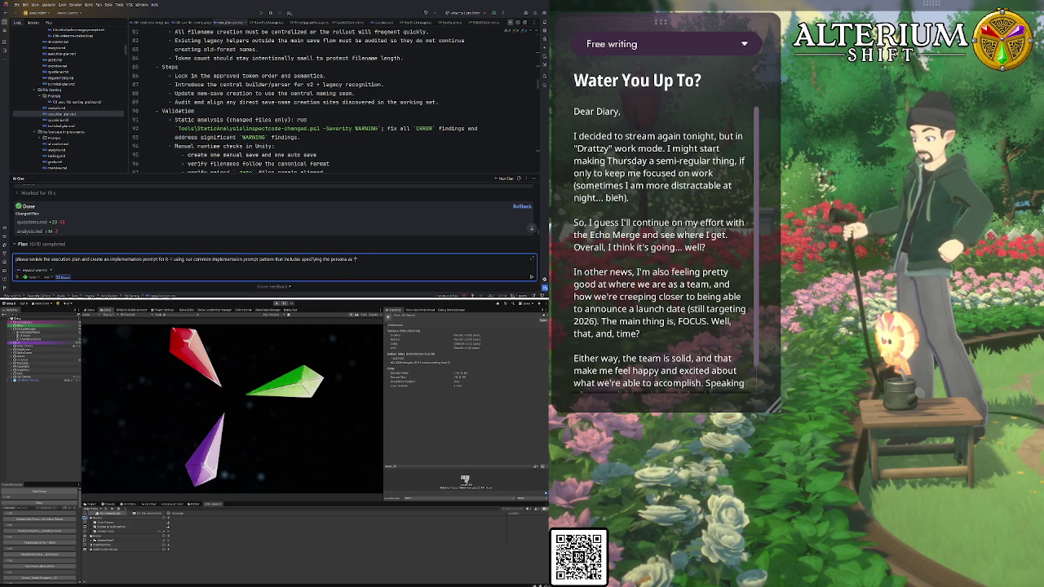
type("Senior\" Engineer Implementer")
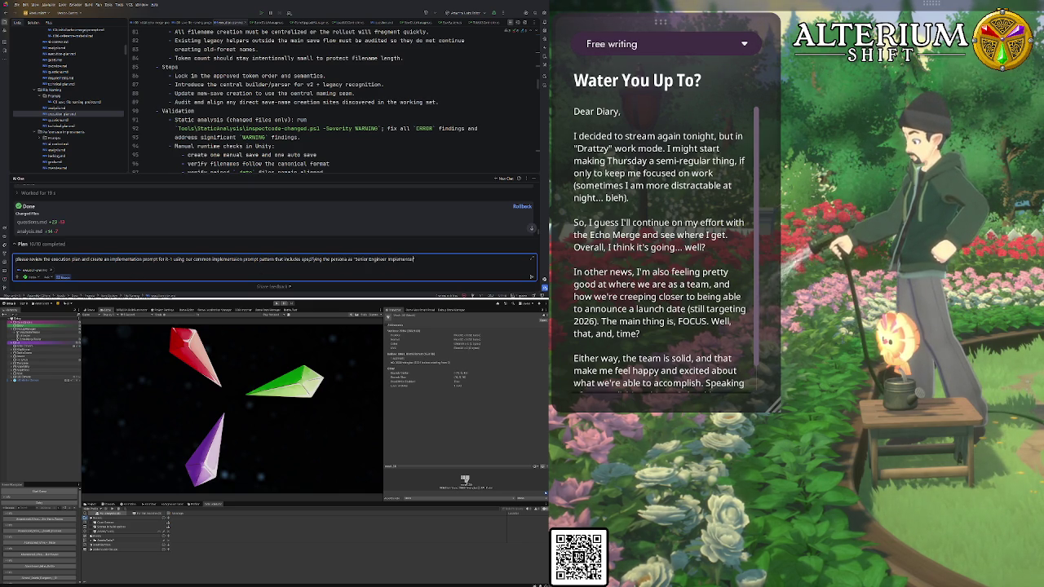
key("Return")
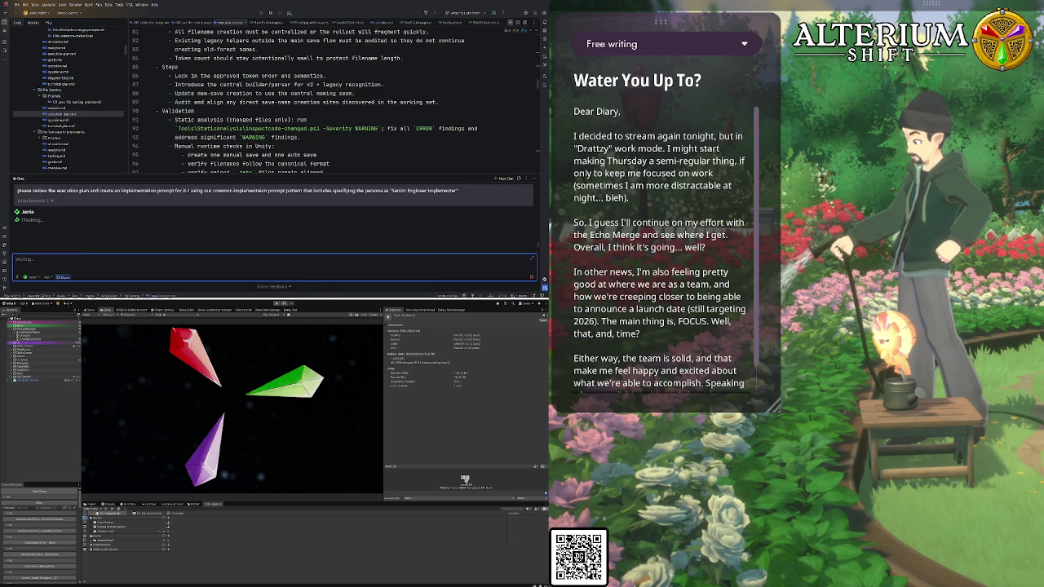
key("alt+Tab")
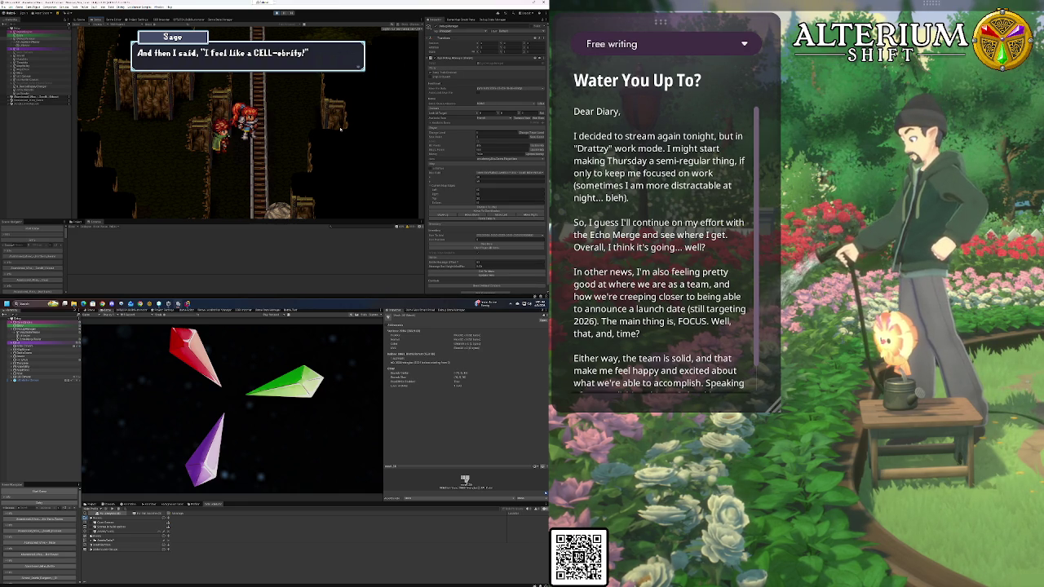
Advance the game dialogue and filter the graph list for 'wind' to reach a Windswept Isles graph
key("space")
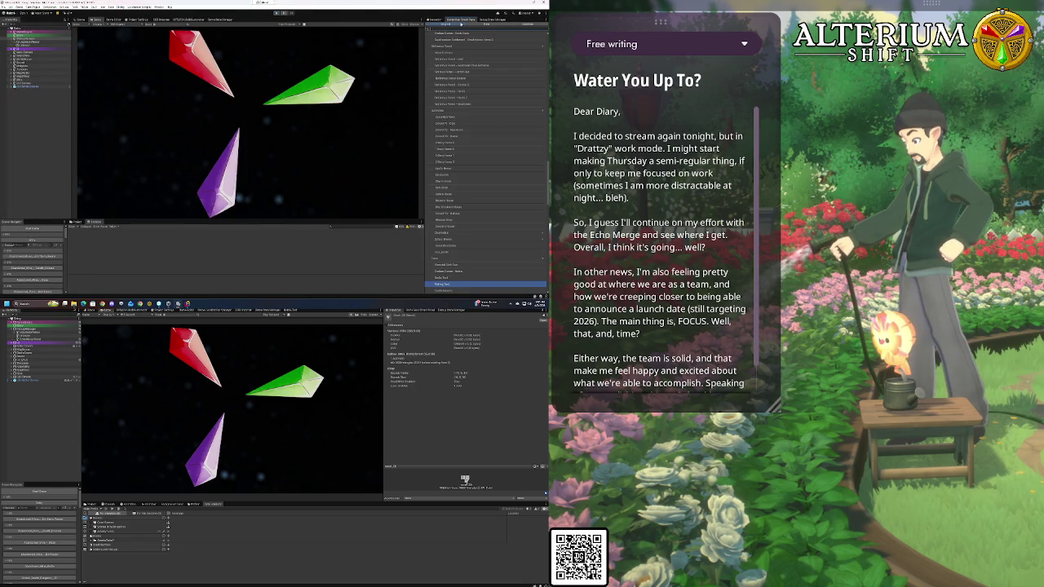
scroll(461, 31, "down", 5)
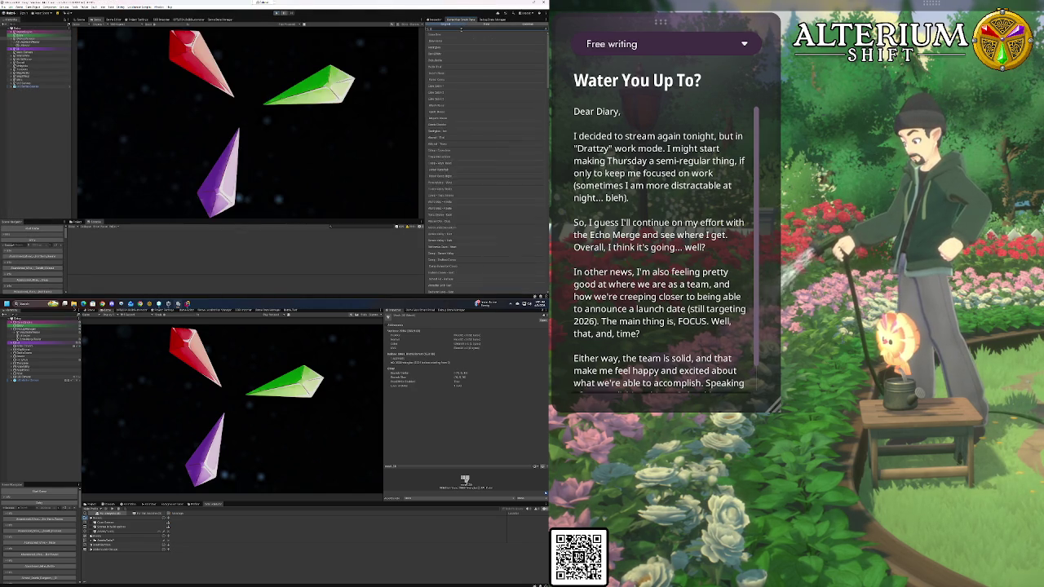
type("wind")
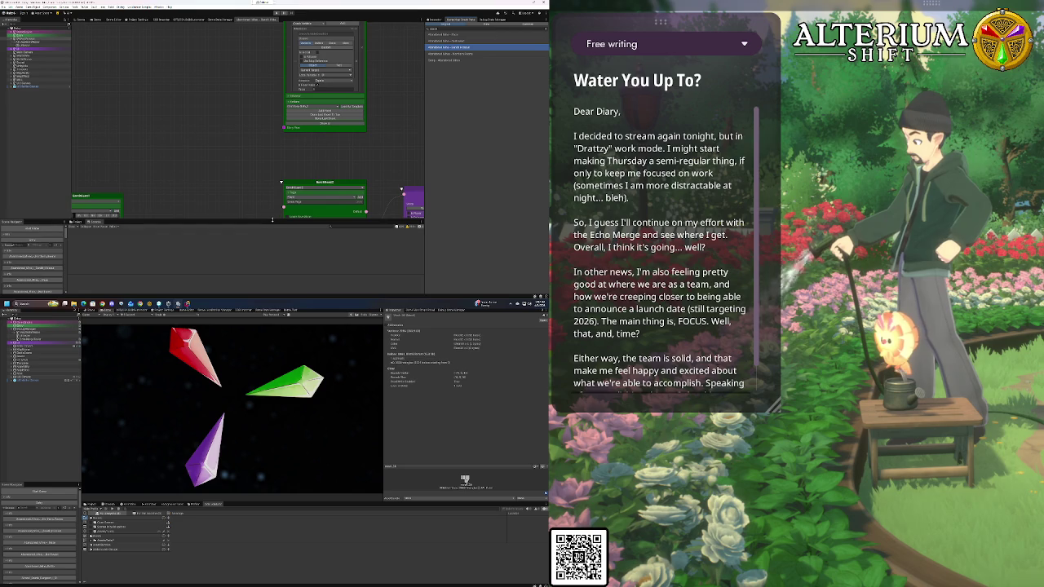
Enlarge the graph area and pan across the lower rows and other node clusters
left_click_drag(324, 222, 324, 261)
scroll(280, 198, "down", 5)
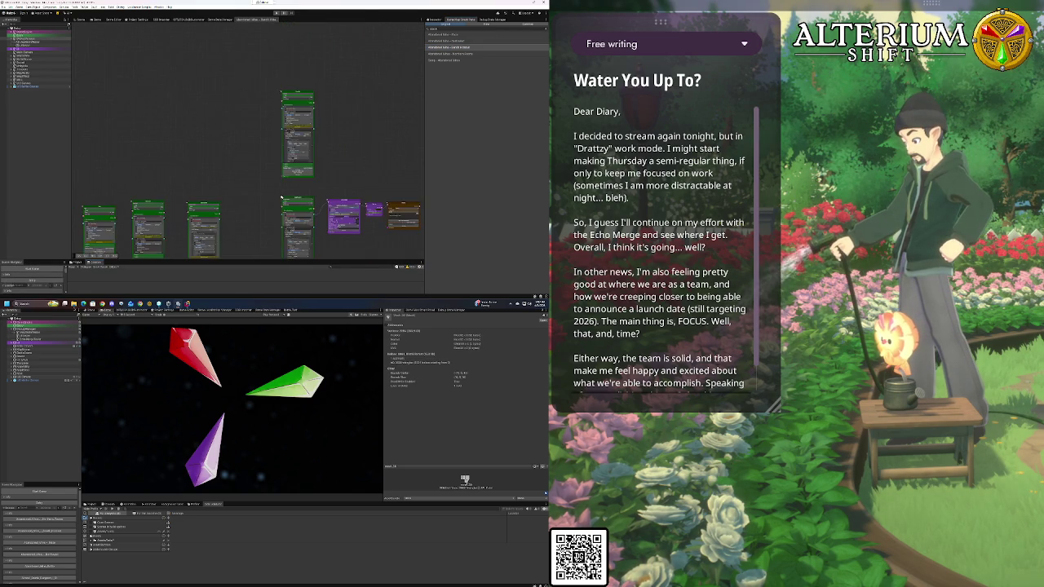
left_click_drag(209, 174, 207, 147)
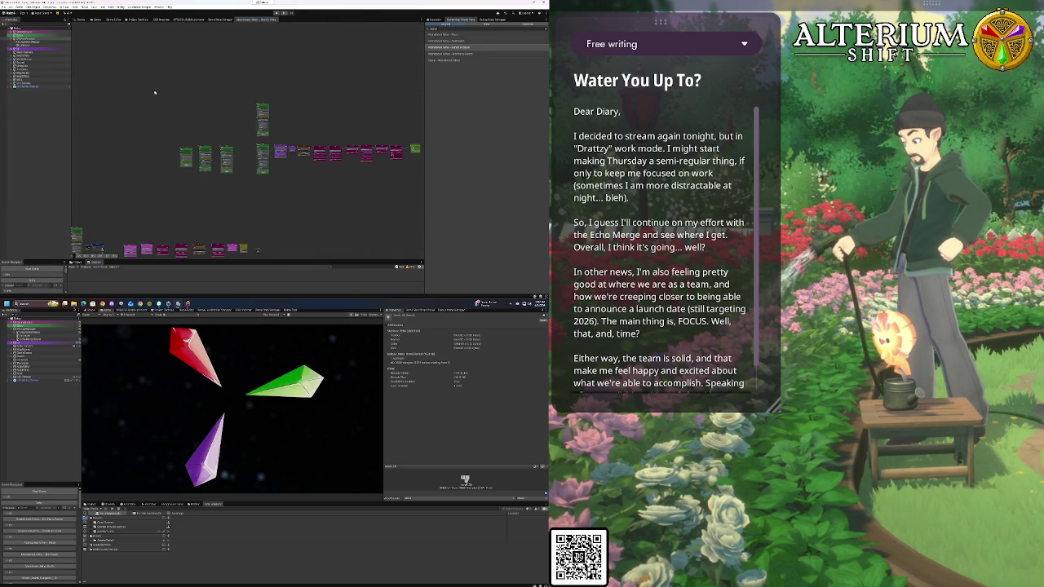
left_click_drag(204, 204, 200, 155)
left_click_drag(273, 206, 267, 152)
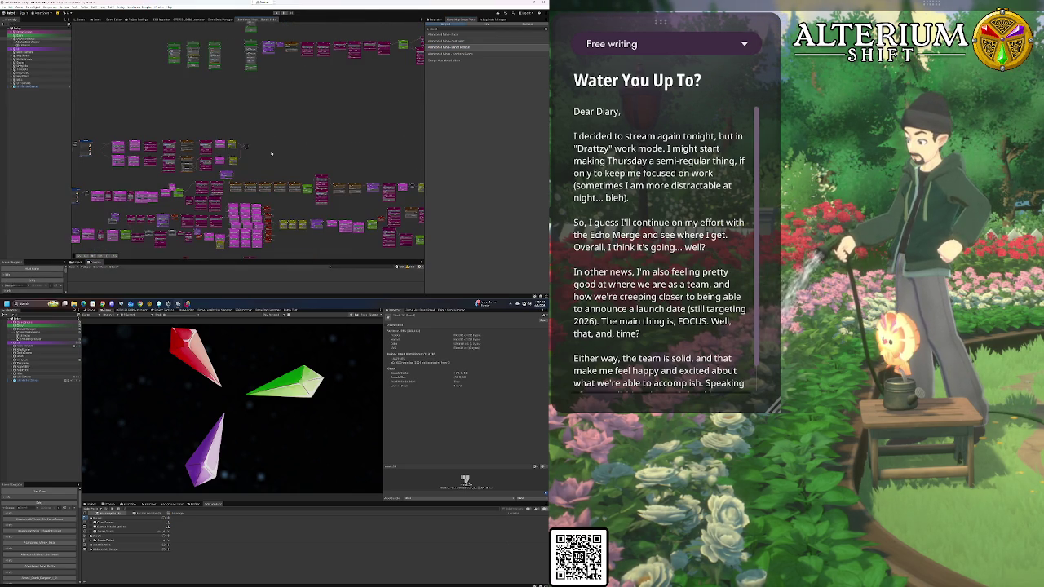
left_click_drag(297, 97, 268, 79)
mouse_move(342, 131)
left_mouse_down()
mouse_move(327, 94)
mouse_move(216, 124)
mouse_move(248, 221)
left_mouse_up()
mouse_move(208, 157)
left_mouse_down()
mouse_move(235, 177)
mouse_move(162, 133)
mouse_move(210, 118)
left_mouse_up()
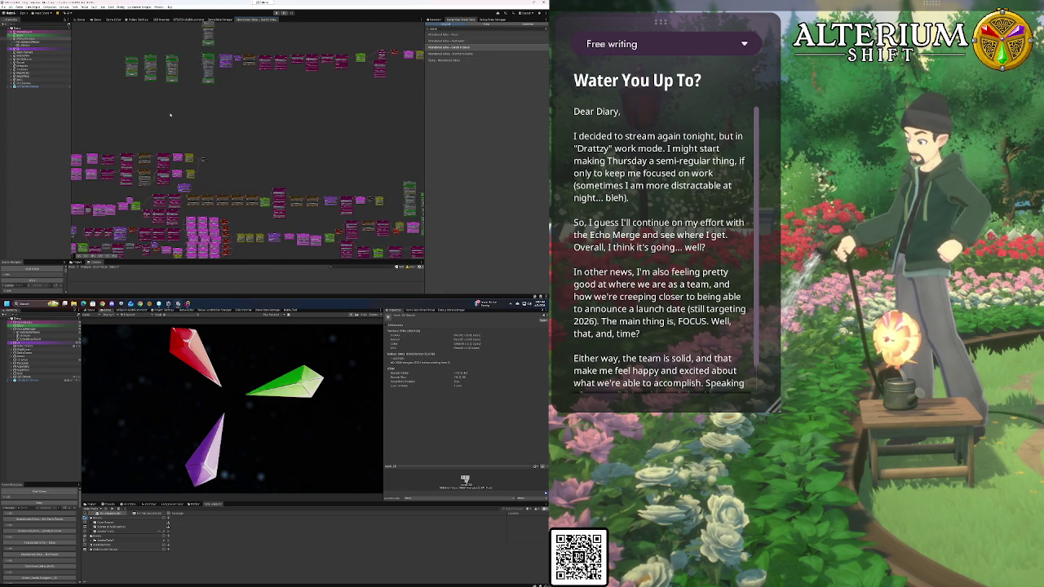
scroll(241, 87, "down", 3)
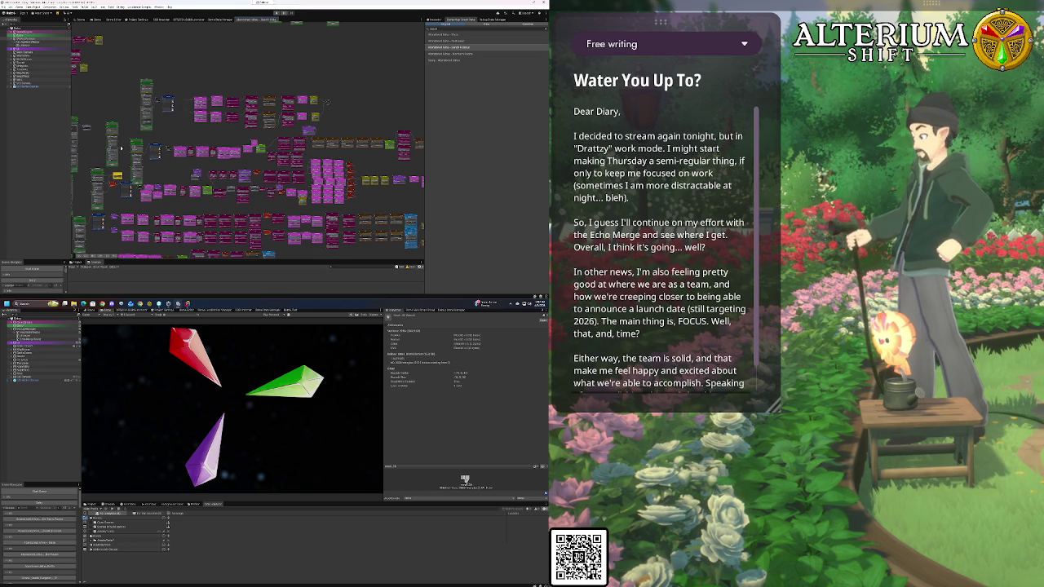
mouse_move(121, 171)
left_mouse_down()
mouse_move(275, 64)
mouse_move(316, 96)
left_mouse_up()
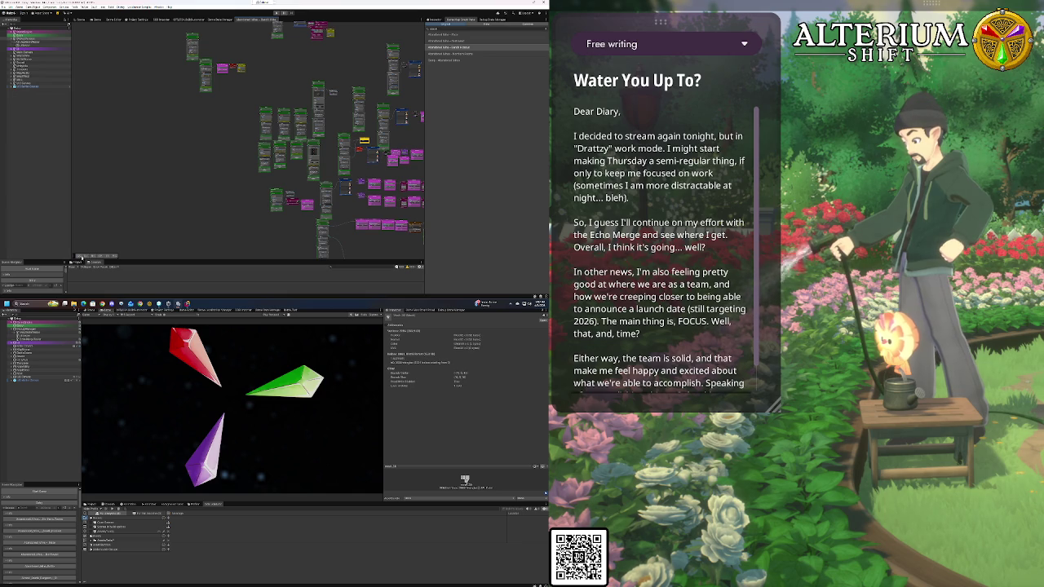
Search the graph's nodes and jump to two matching nodes from the results
key("space")
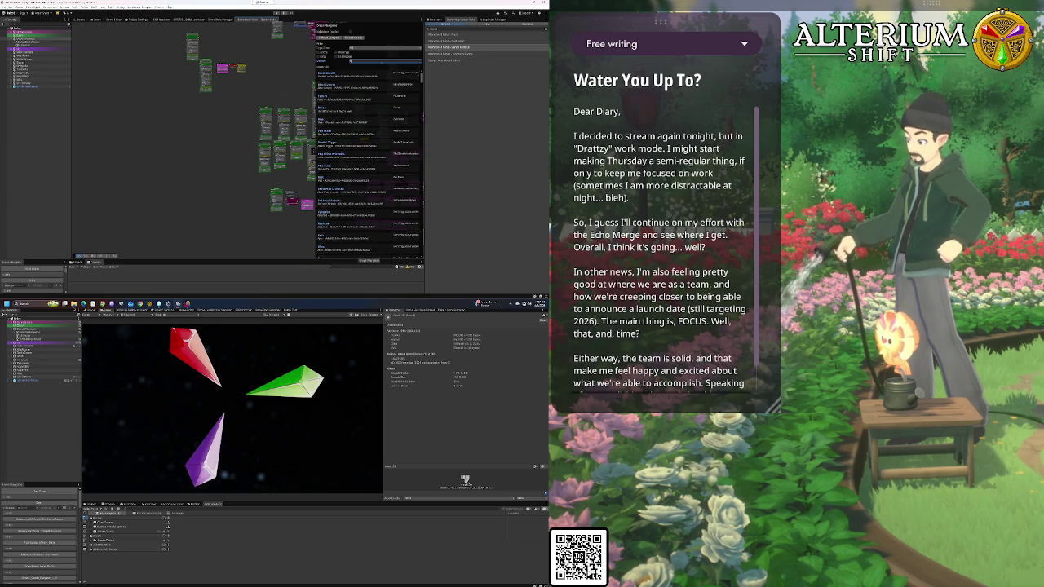
left_click(381, 62)
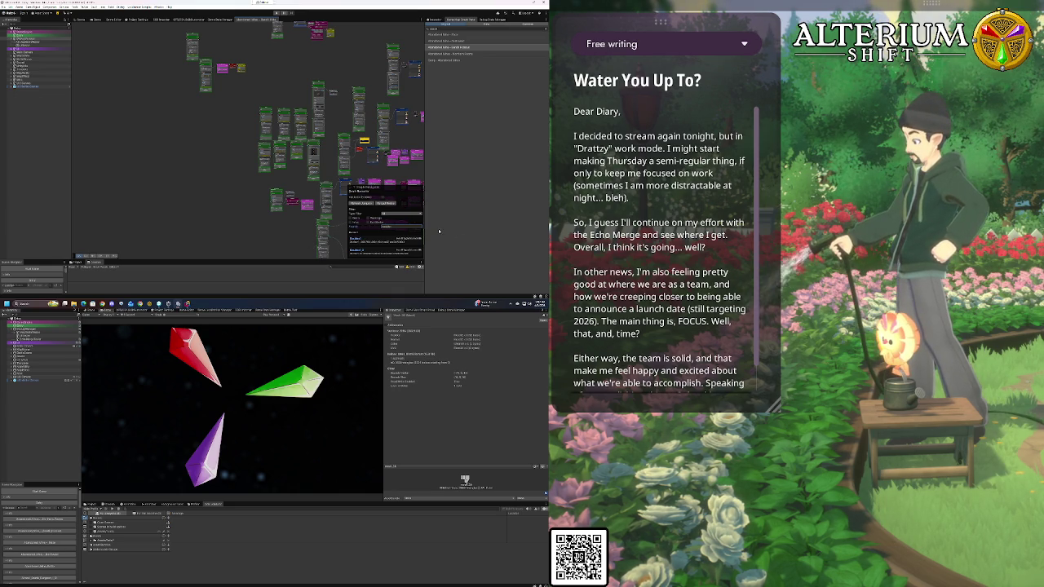
left_click(360, 241)
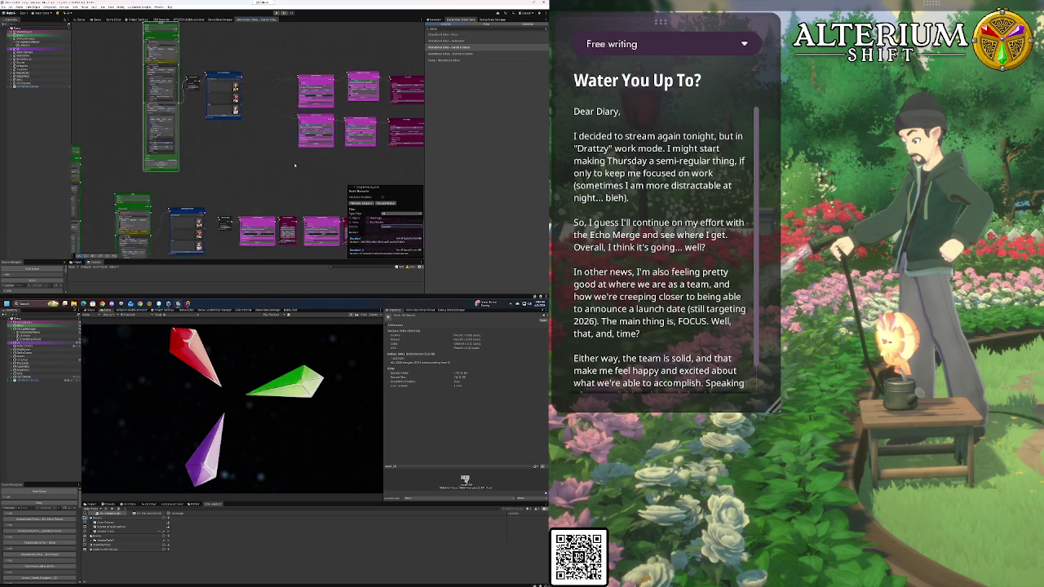
left_click(355, 241)
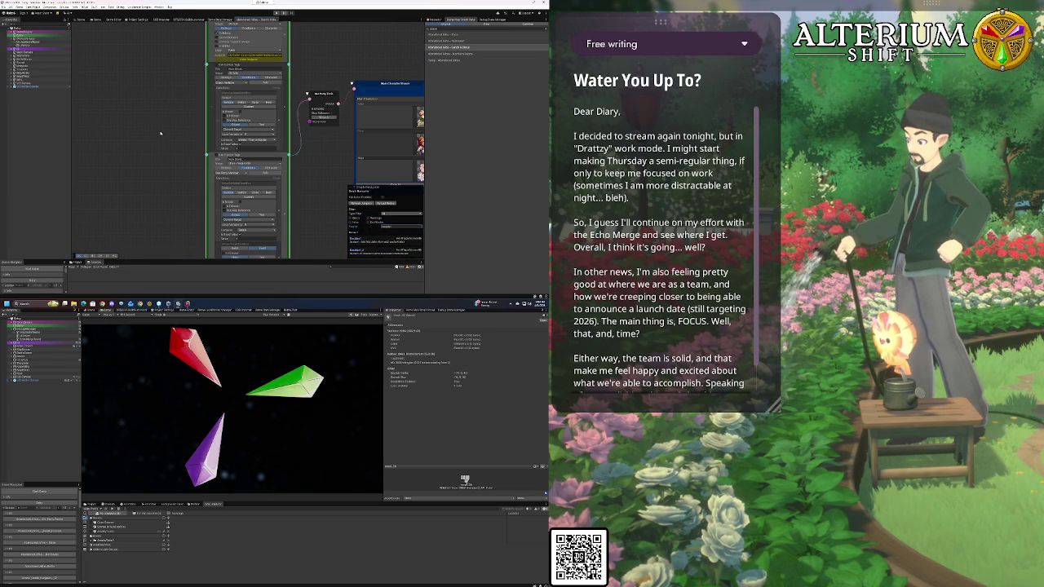
Raise the grey and blue nodes and follow the Wait, Dialog, Play Motion and Show chain
left_click_drag(187, 185, 173, 123)
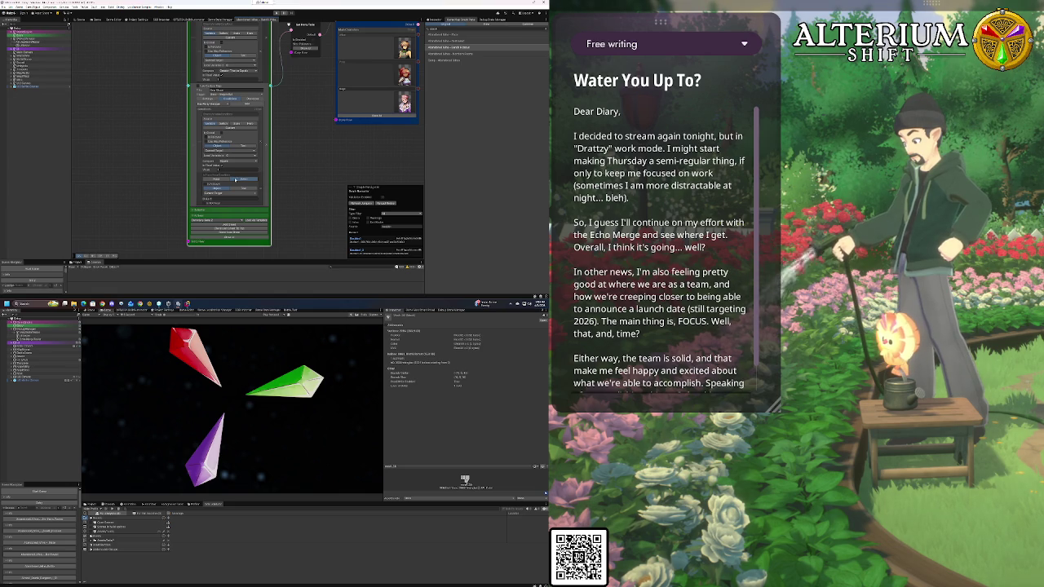
scroll(274, 180, "down", 6)
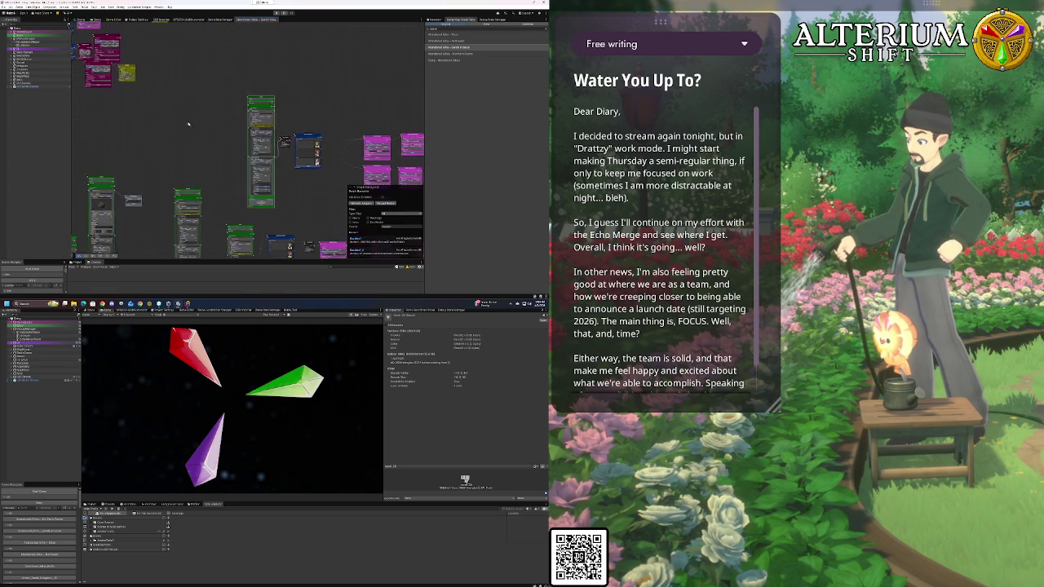
scroll(273, 126, "up", 6)
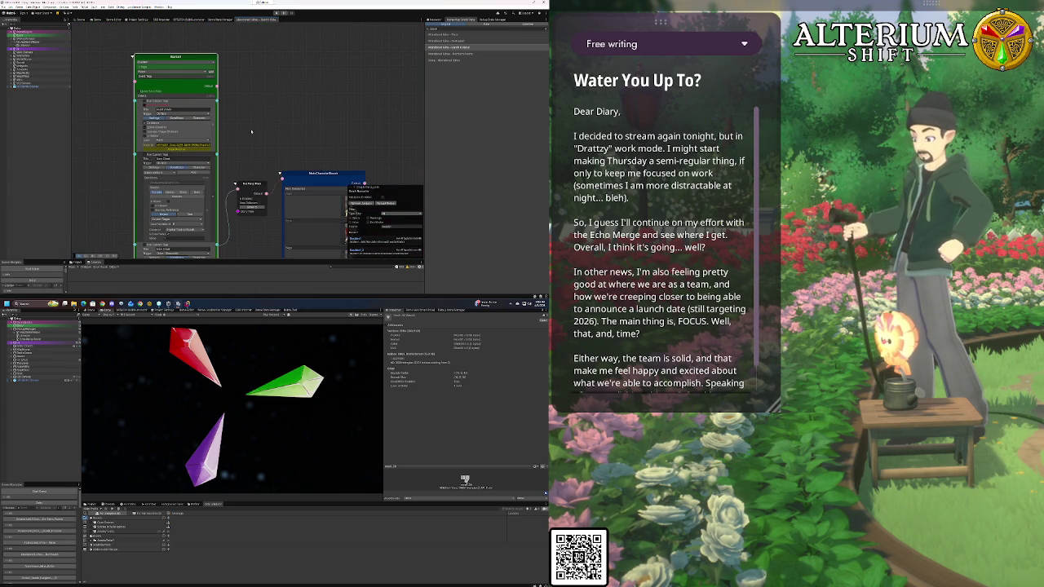
scroll(256, 115, "up", 2)
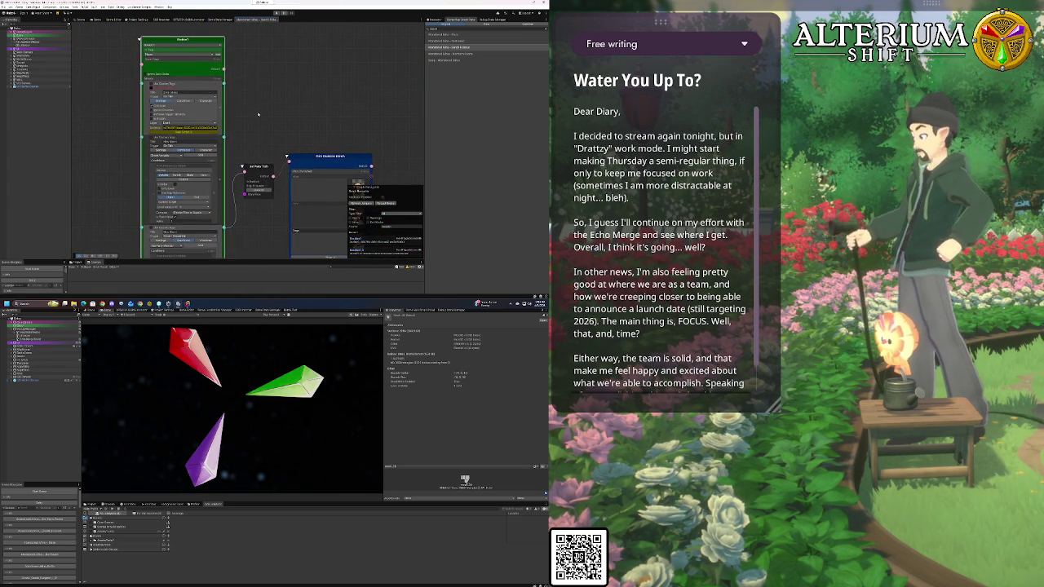
mouse_move(258, 114)
left_mouse_down()
mouse_move(282, 51)
mouse_move(201, 63)
left_mouse_up()
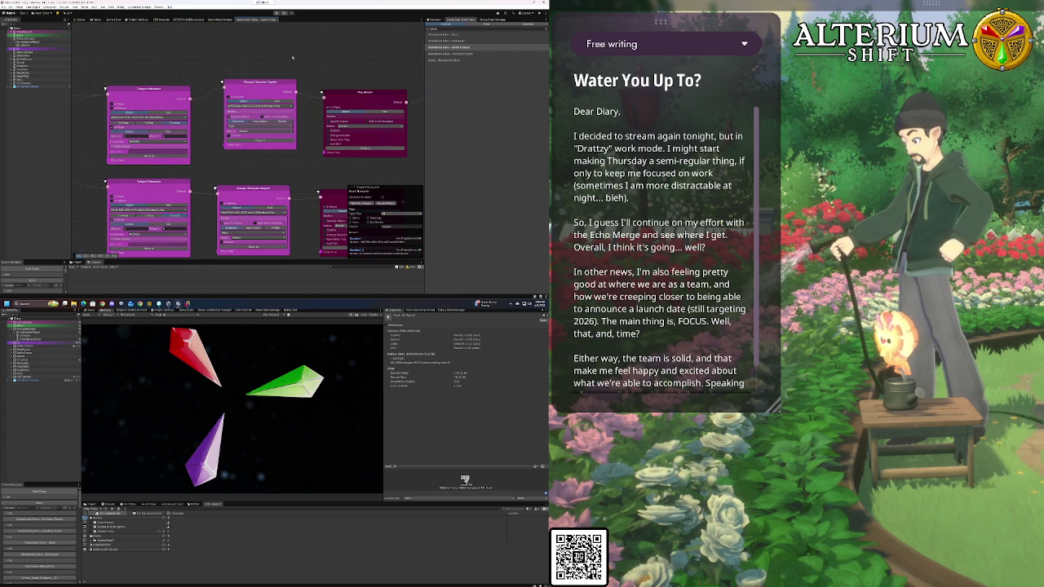
left_click_drag(349, 56, 154, 54)
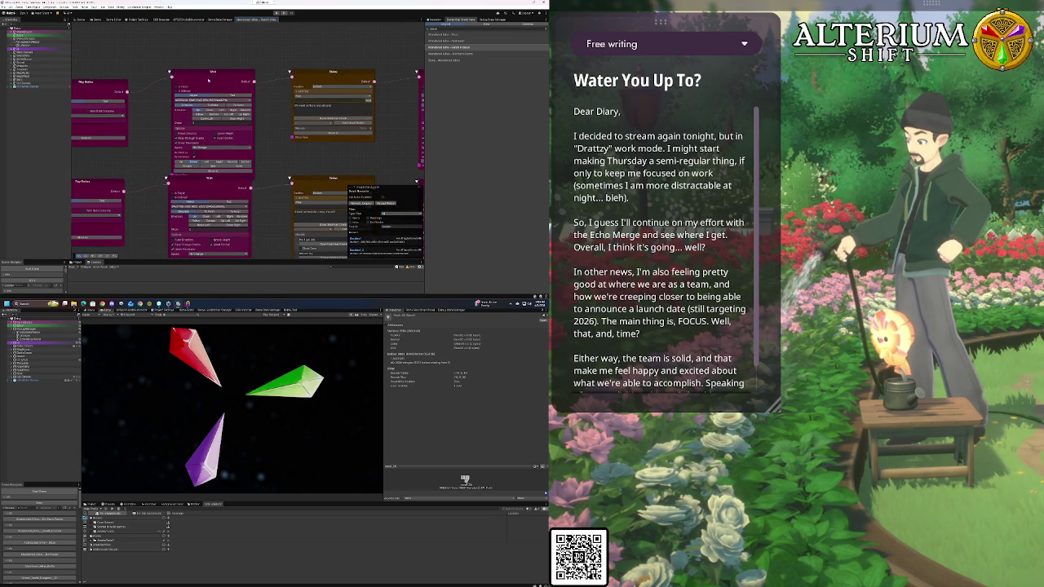
mouse_move(367, 161)
left_mouse_down()
mouse_move(203, 108)
mouse_move(153, 123)
left_mouse_up()
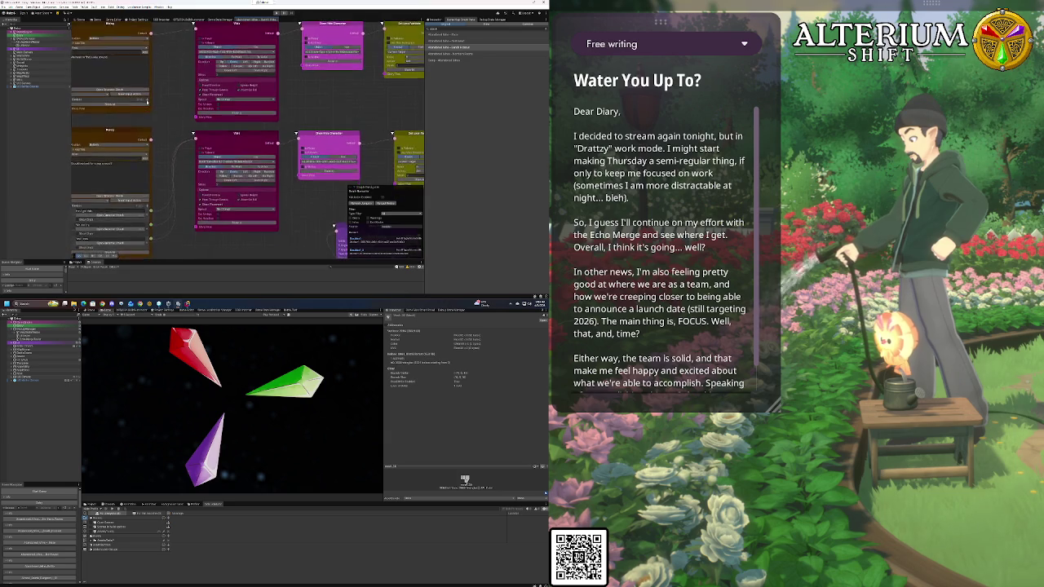
Zoom onto the green node feeding the blue character-portrait node
scroll(145, 122, "down", 2)
scroll(264, 184, "down", 4)
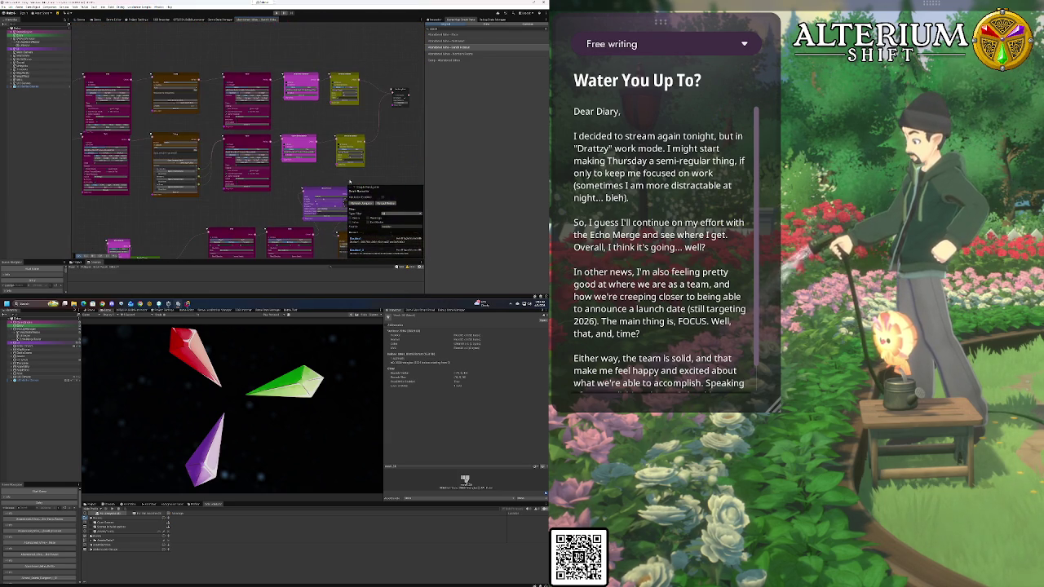
scroll(391, 145, "down", 4)
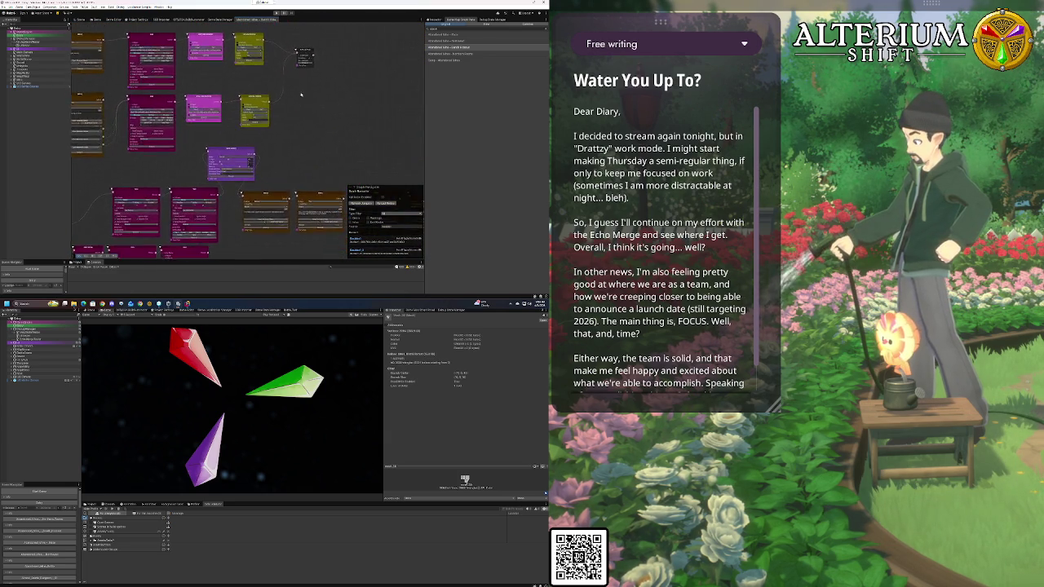
scroll(333, 86, "down", 5)
scroll(256, 83, "down", 5)
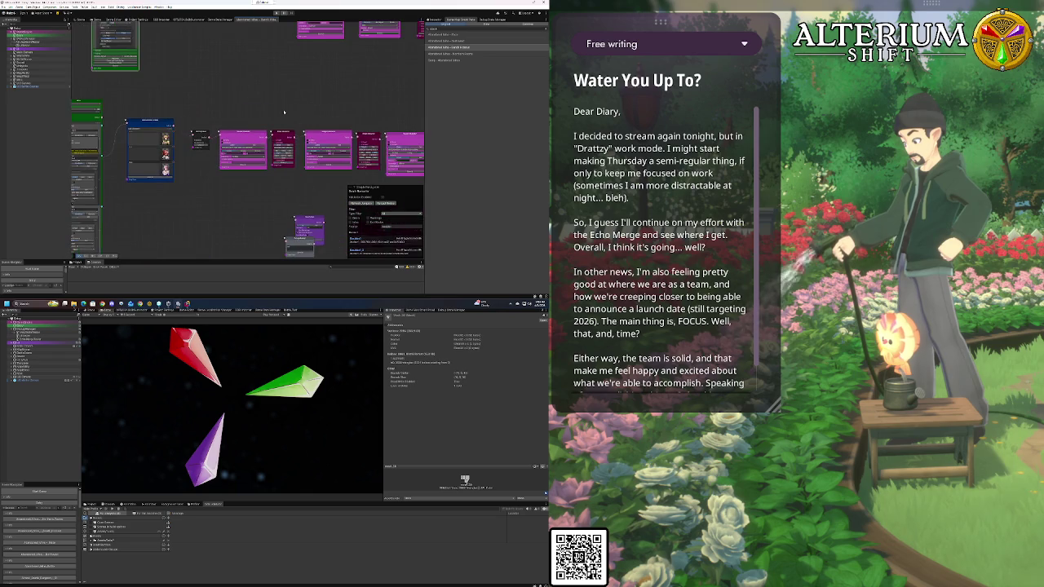
scroll(273, 143, "down", 4)
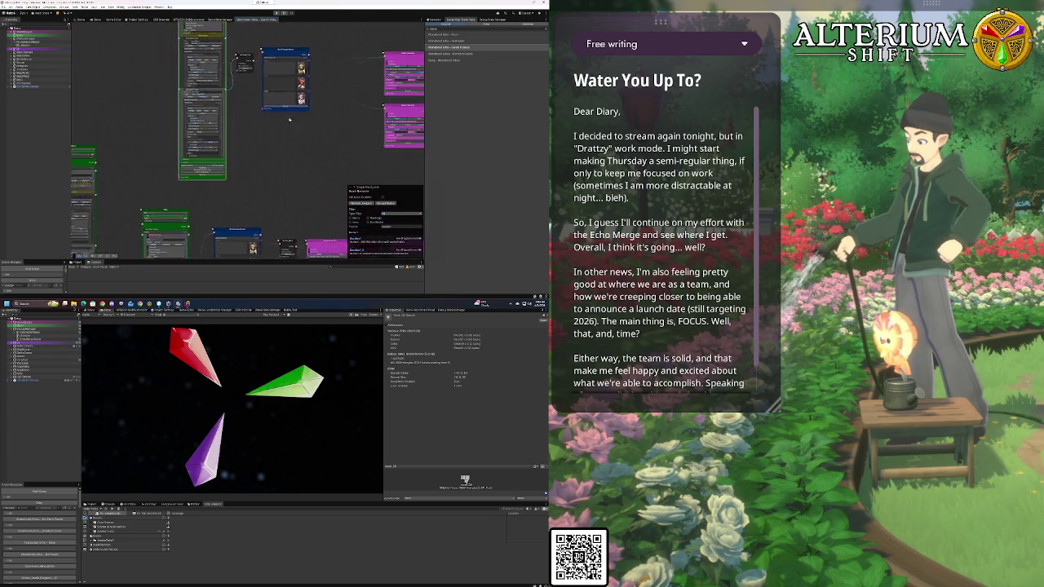
scroll(244, 139, "down", 5)
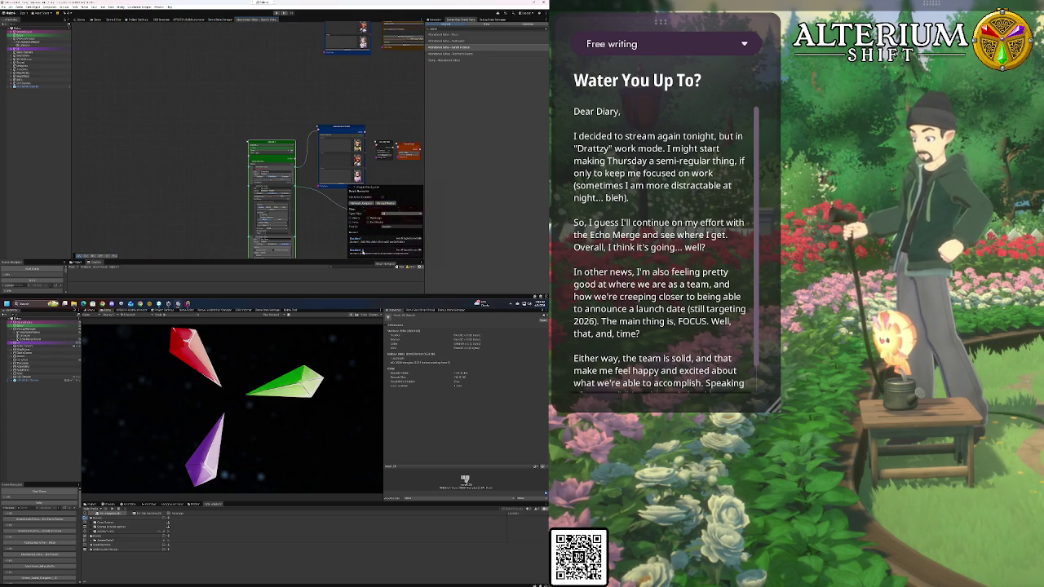
scroll(87, 151, "right", 5)
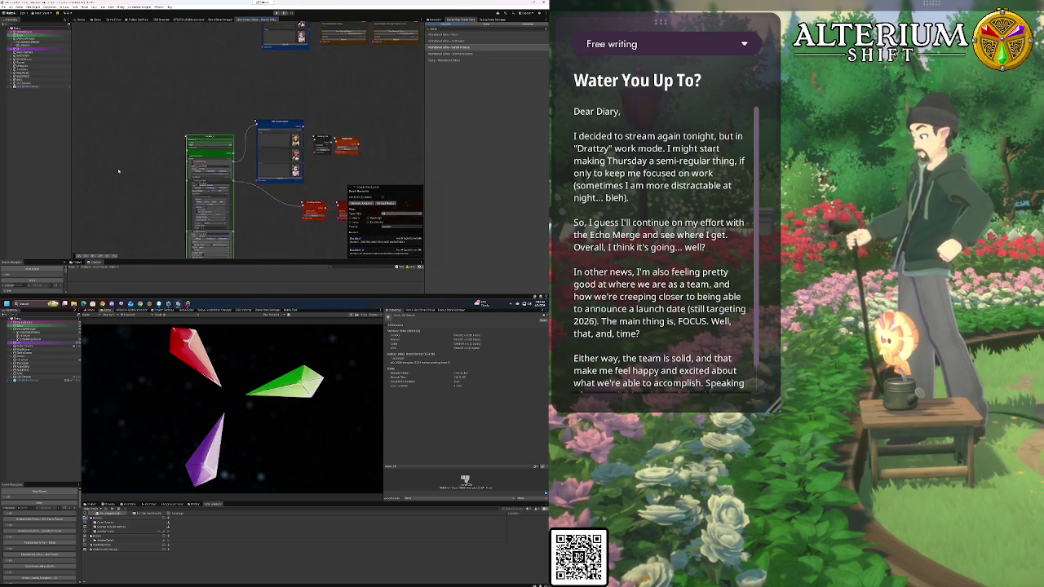
scroll(175, 143, "down", 1)
scroll(286, 128, "up", 3)
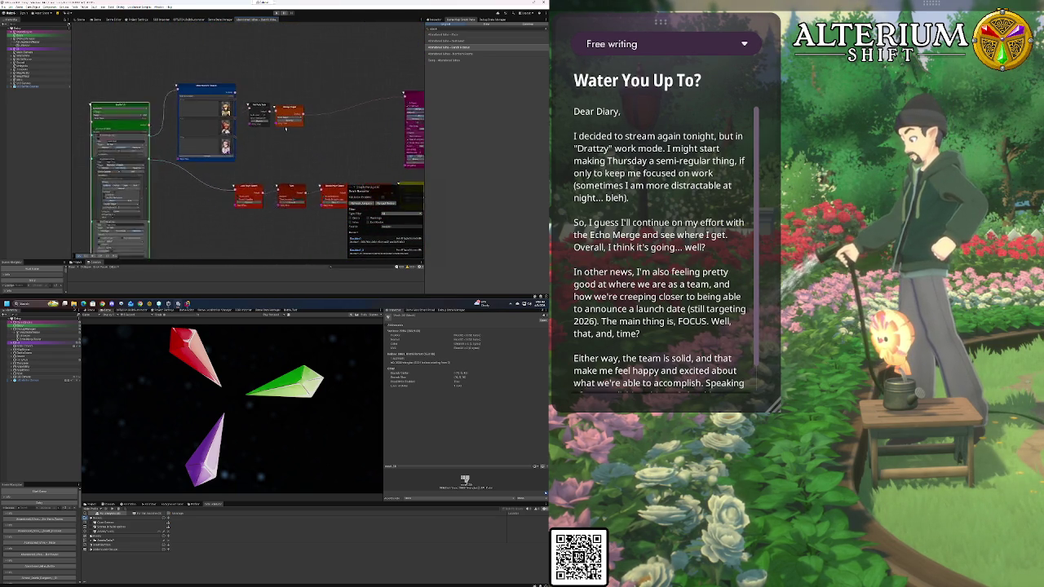
Pan to show the green node, the Play Motion/Play Audio/Enable Trigger row, and orange and magenta nodes
mouse_move(274, 181)
left_mouse_down()
mouse_move(299, 120)
mouse_move(355, 110)
mouse_move(234, 119)
mouse_move(182, 200)
mouse_move(108, 192)
left_mouse_up()
left_click_drag(287, 140, 196, 145)
mouse_move(343, 151)
left_mouse_down()
mouse_move(253, 157)
mouse_move(309, 176)
mouse_move(215, 169)
left_mouse_up()
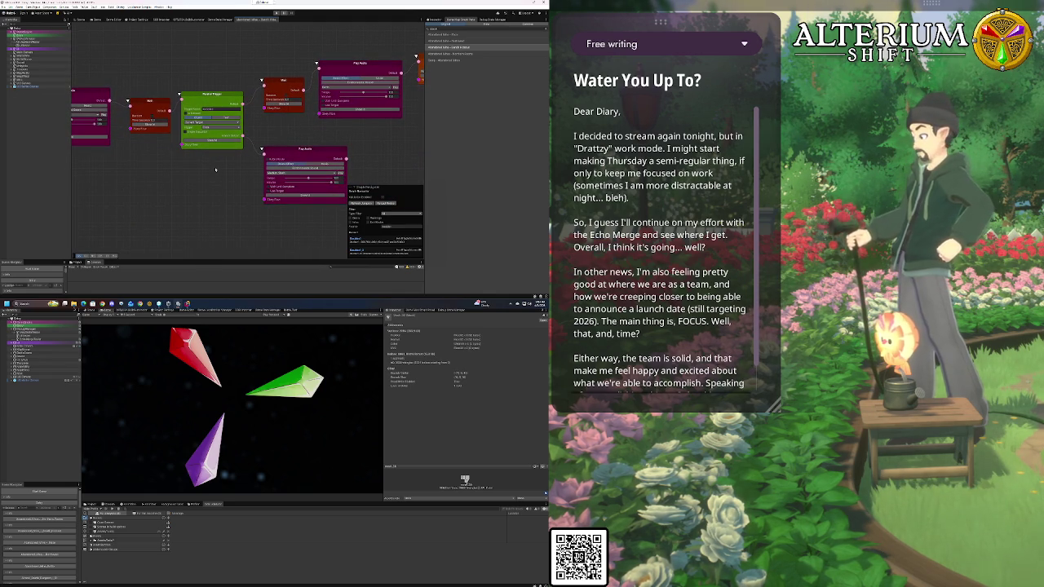
left_click_drag(215, 170, 218, 166)
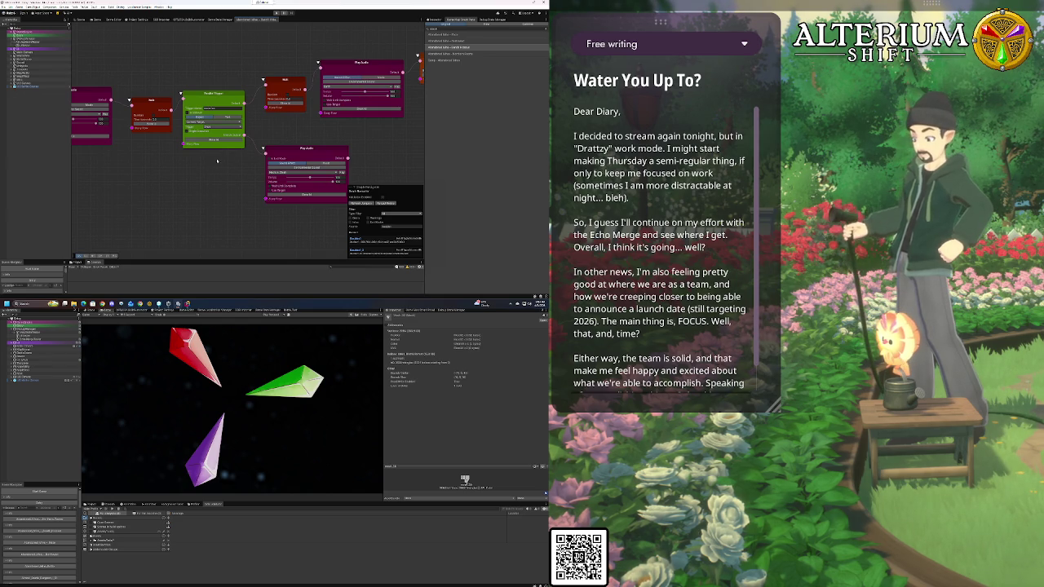
left_click_drag(198, 182, 146, 199)
mouse_move(306, 161)
left_mouse_down()
mouse_move(208, 187)
mouse_move(278, 166)
mouse_move(379, 169)
mouse_move(292, 188)
mouse_move(229, 145)
left_mouse_up()
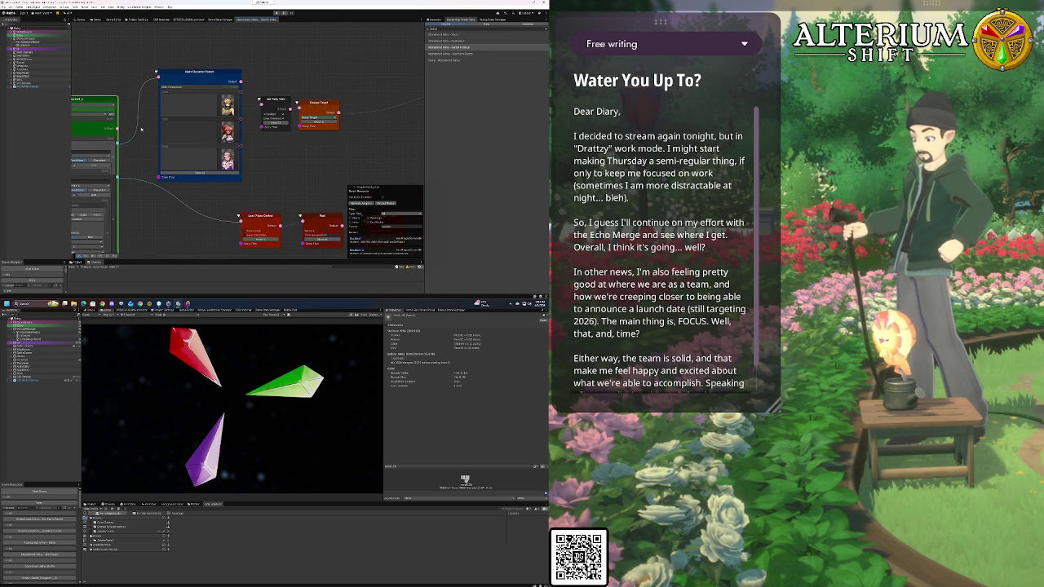
Move the blue dialogue node up-left and place the green node beside it
left_click_drag(102, 105, 91, 93)
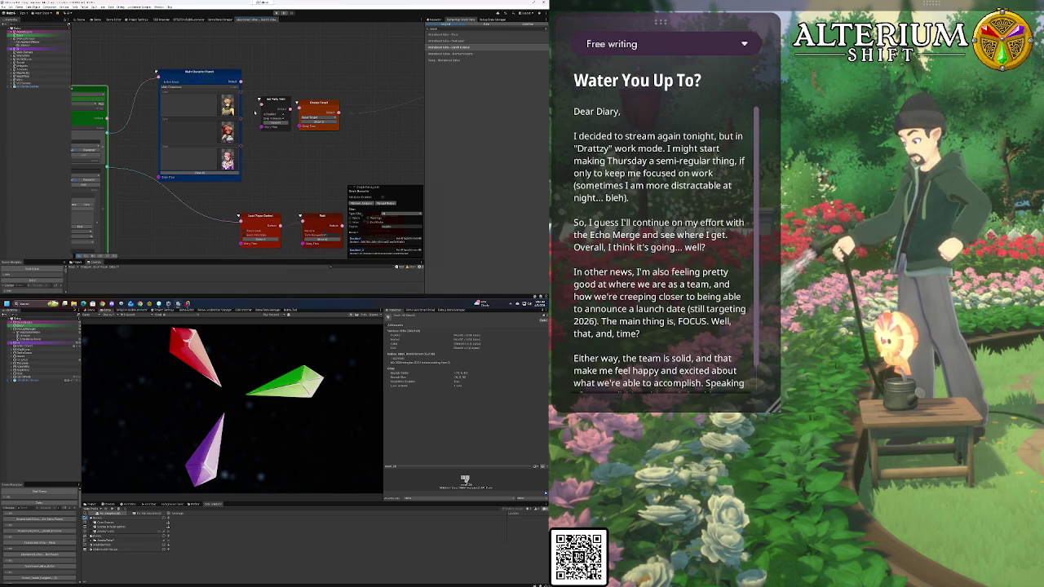
scroll(229, 72, "down", 2)
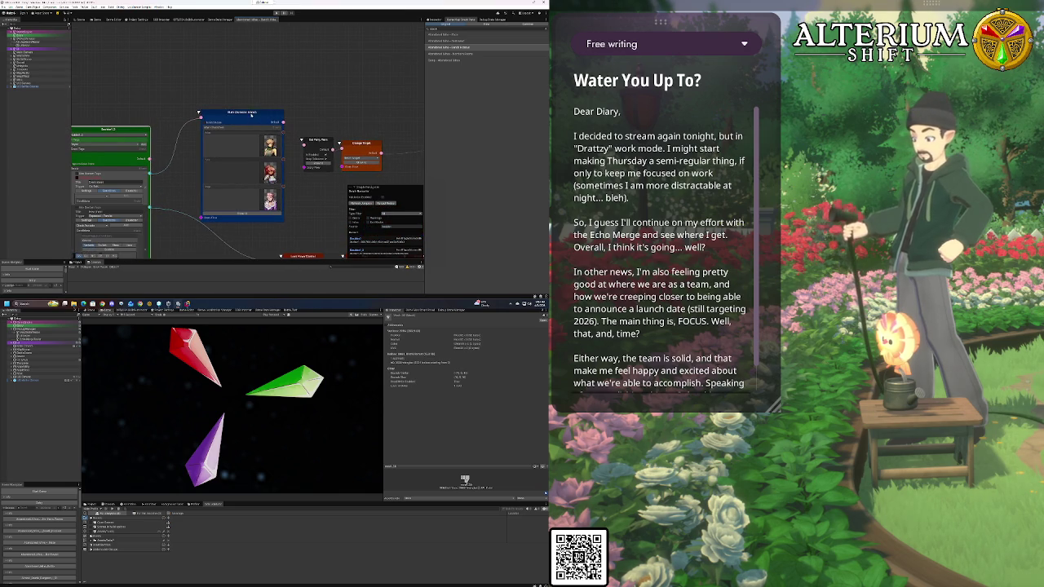
mouse_move(254, 112)
left_mouse_down()
mouse_move(242, 80)
mouse_move(299, 84)
left_mouse_up()
left_click_drag(210, 141, 162, 104)
mouse_move(251, 168)
left_mouse_down()
mouse_move(304, 165)
mouse_move(312, 145)
left_mouse_up()
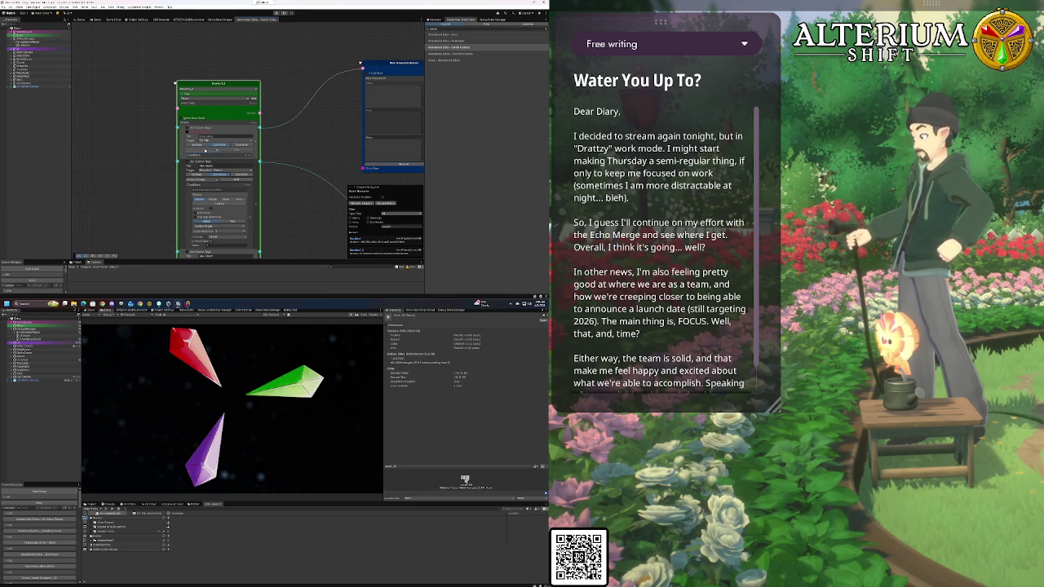
Pick a condition and trigger type on the green node, then shift it slightly left
left_click(206, 151)
left_click(214, 155)
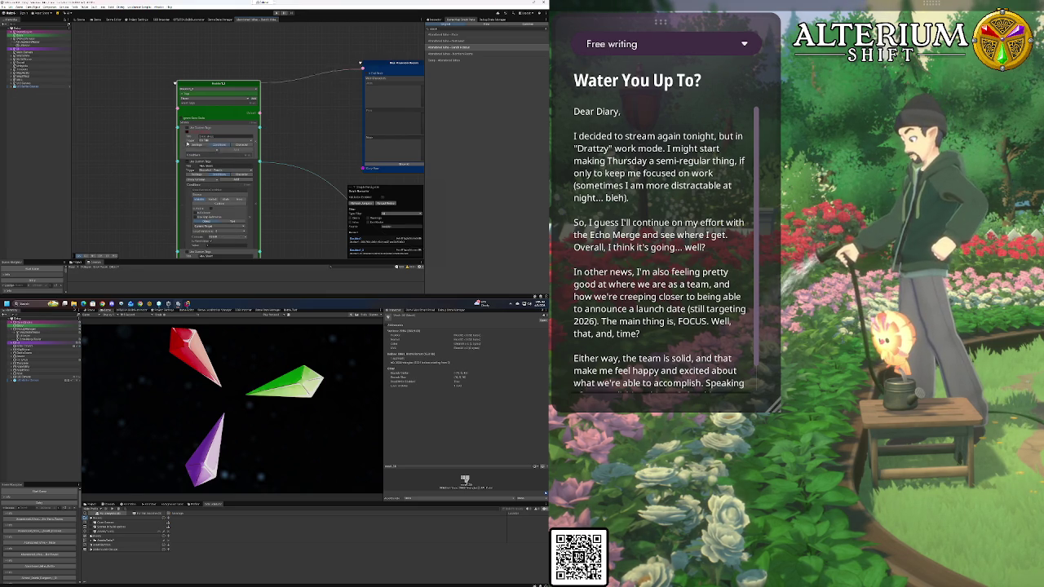
left_click(211, 141)
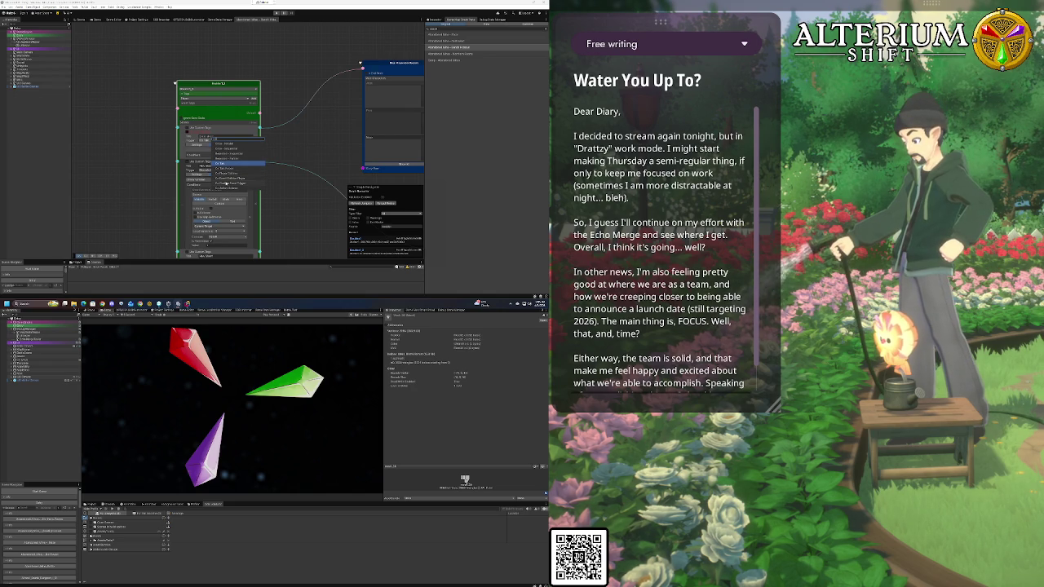
left_click(230, 186)
left_click(213, 147)
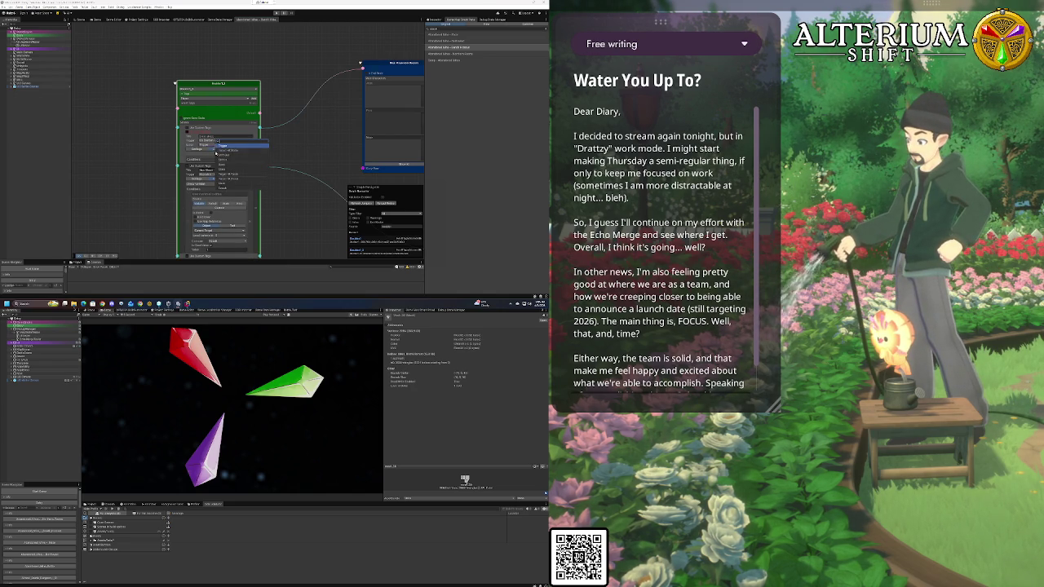
left_click(250, 149)
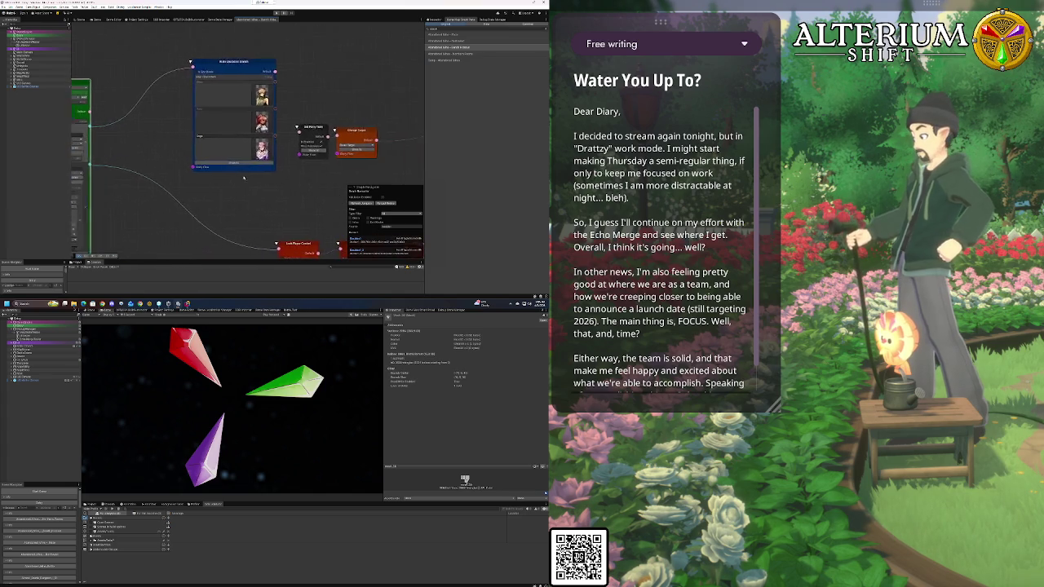
left_click_drag(276, 178, 348, 166)
left_click_drag(206, 96, 159, 86)
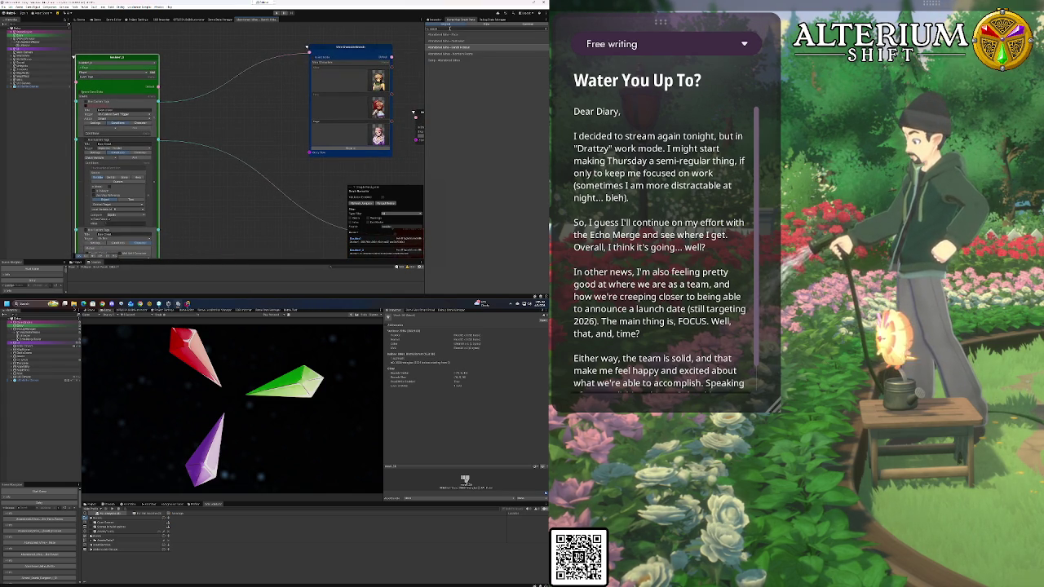
Filter the graph list by 'g' and open a different dialogue graph
key("BackSpace")
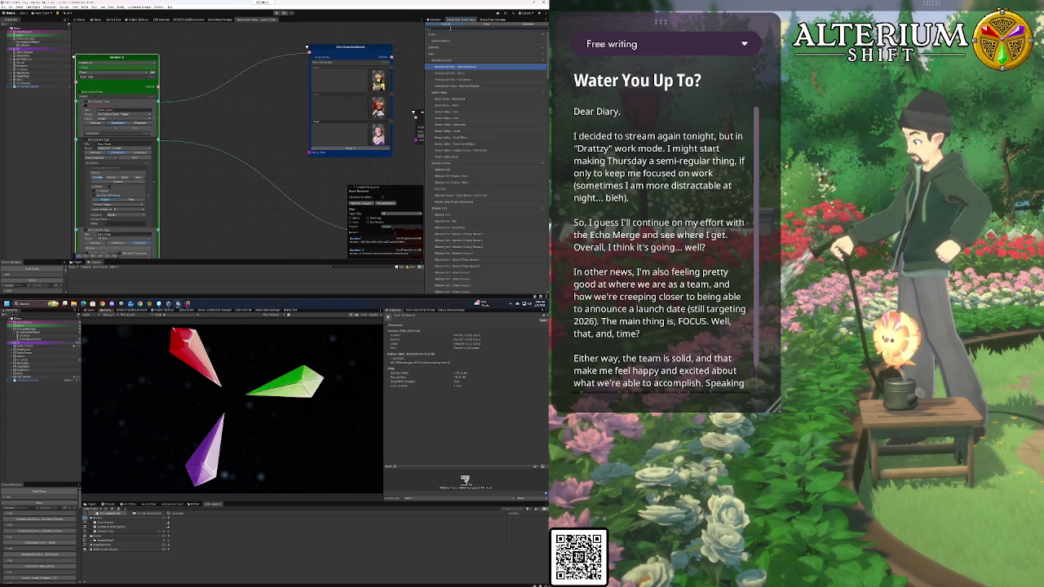
type("g")
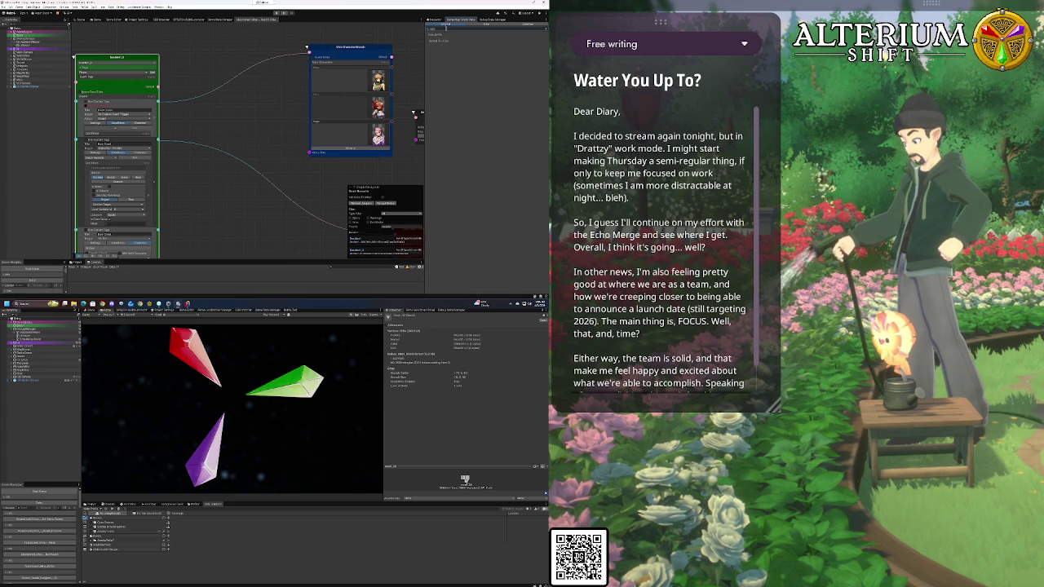
left_click(434, 40)
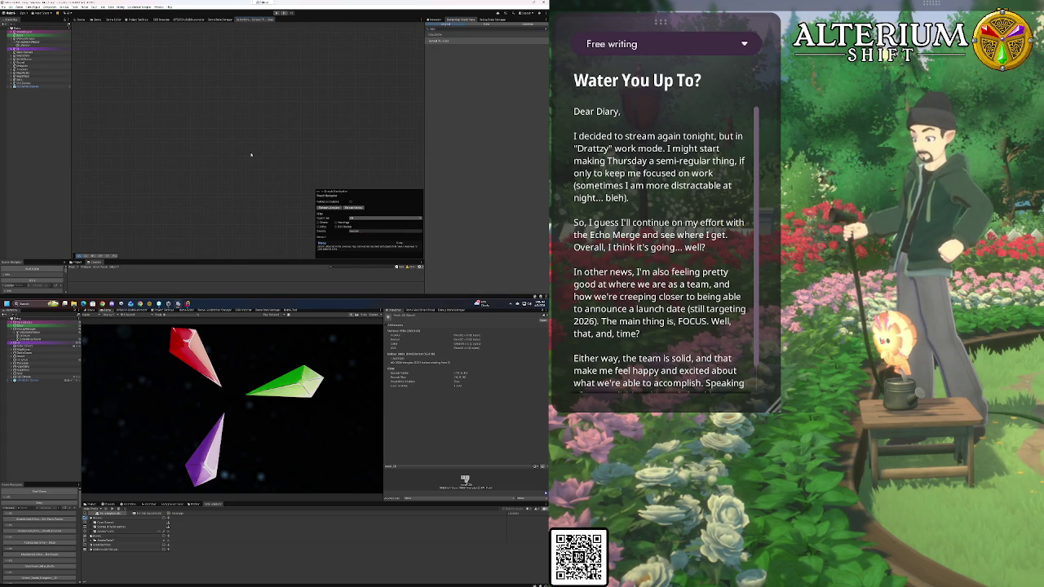
Search the Graph Navigator for 'dialoglegacy' and jump to the first Legacy Action node
left_click(360, 231)
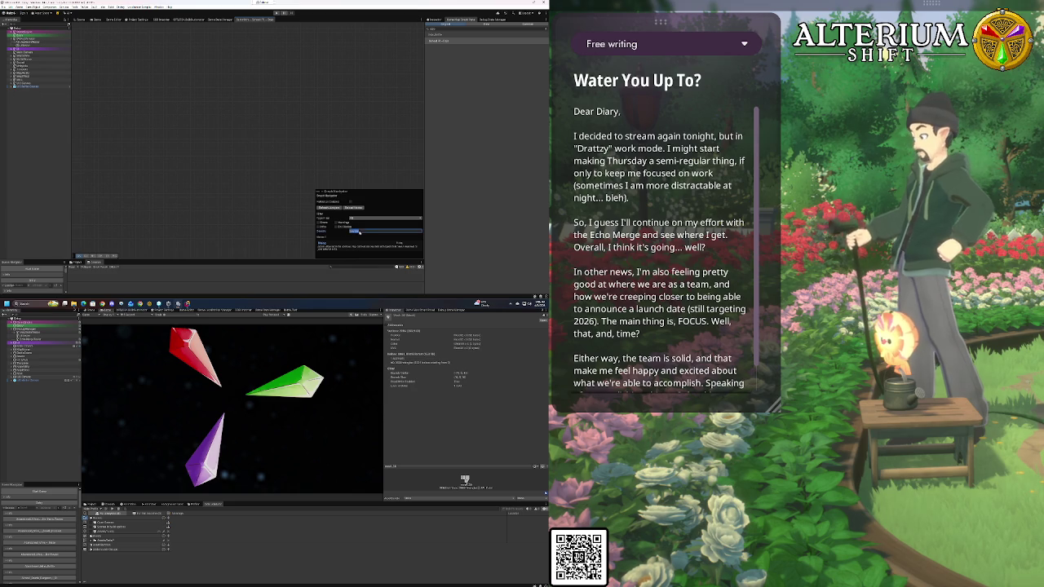
type("legacy")
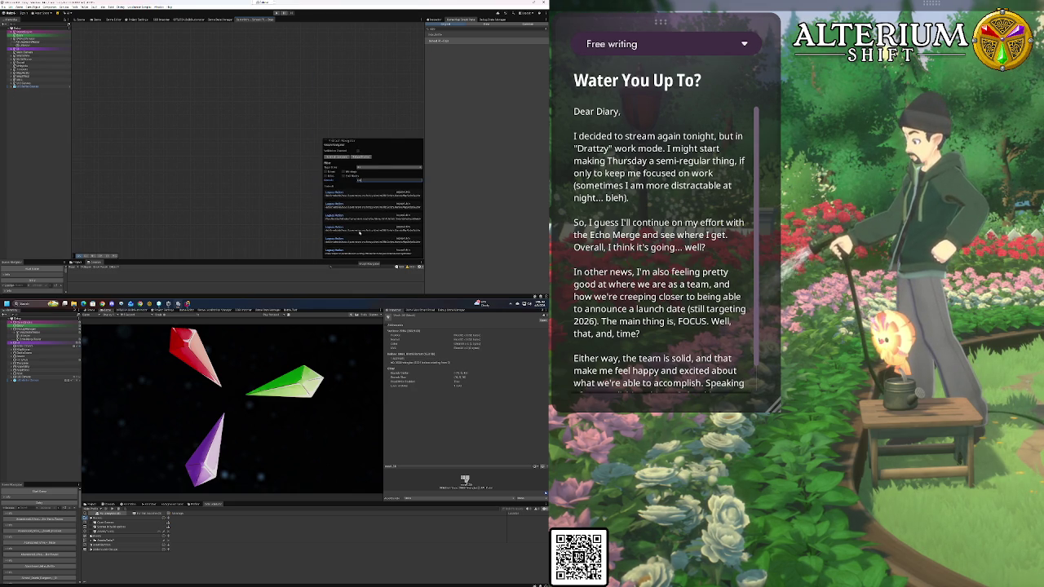
key("BackSpace")
key("BackSpace")
key("BackSpace")
type("dialog")
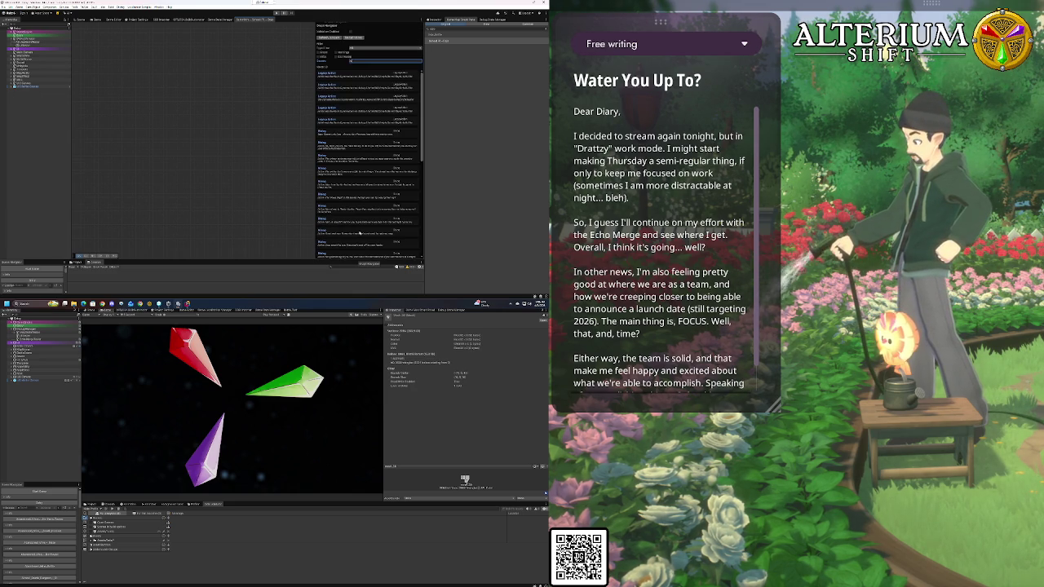
type("legacy")
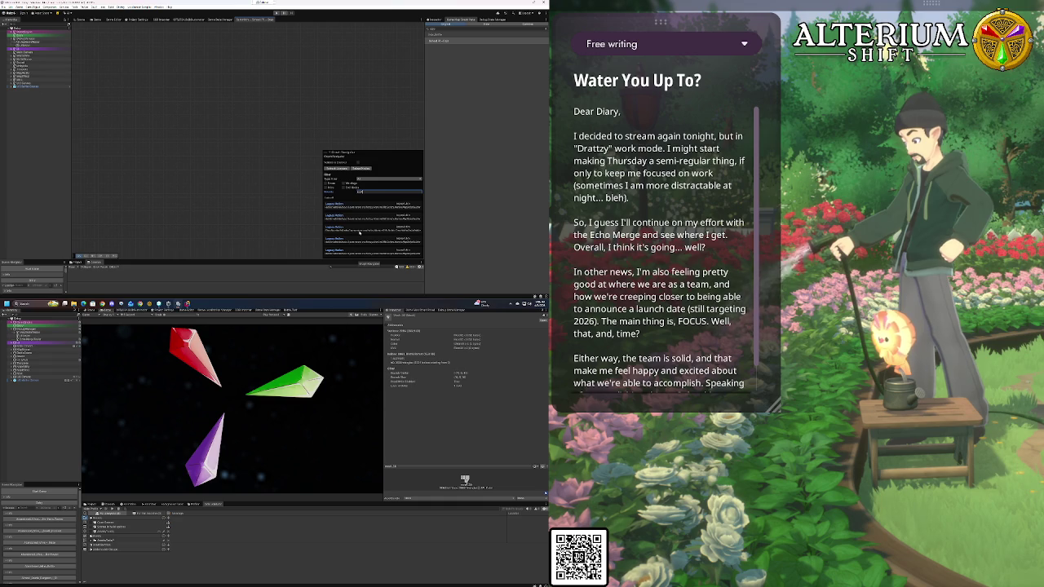
left_click(339, 206)
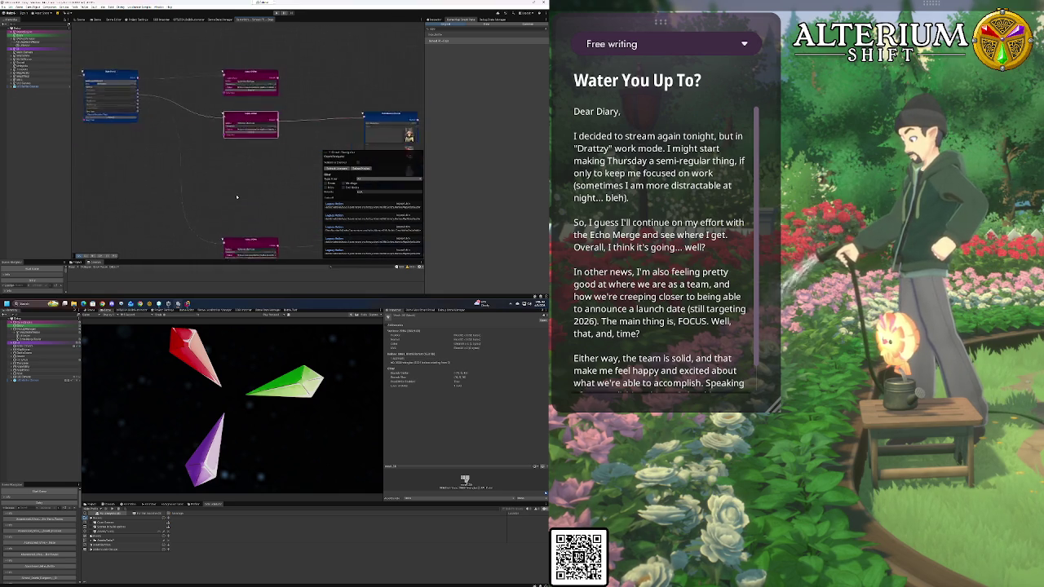
left_click(365, 192)
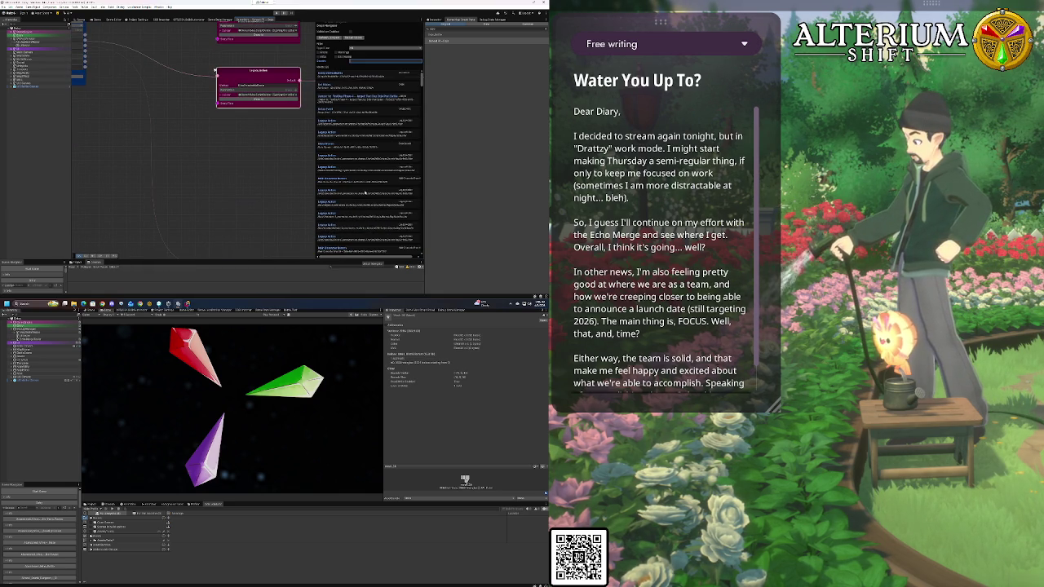
Clear the navigator's 'legacy' search and pan across several regions of the graph
type("legacy")
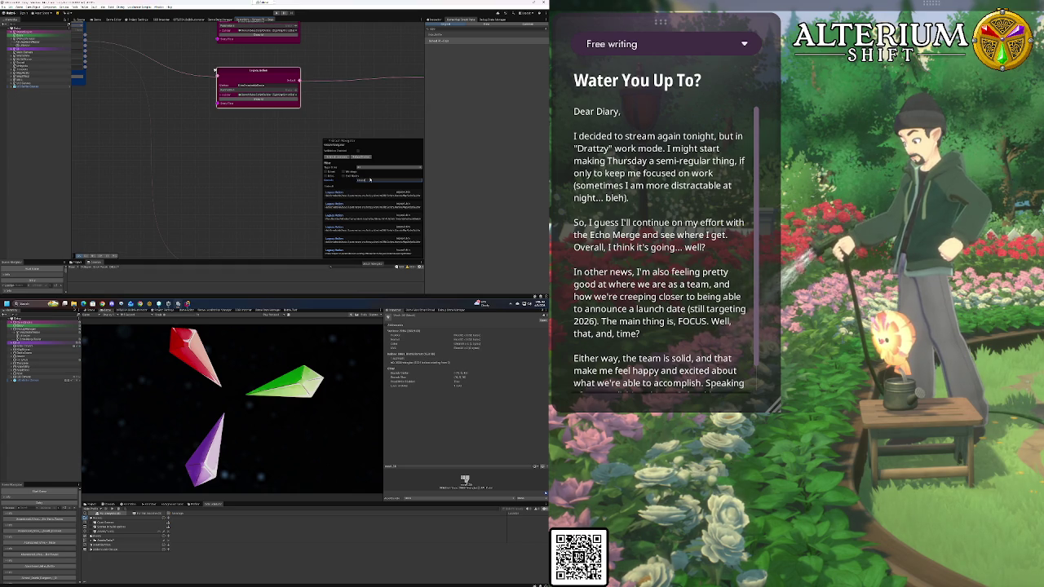
left_click(370, 179)
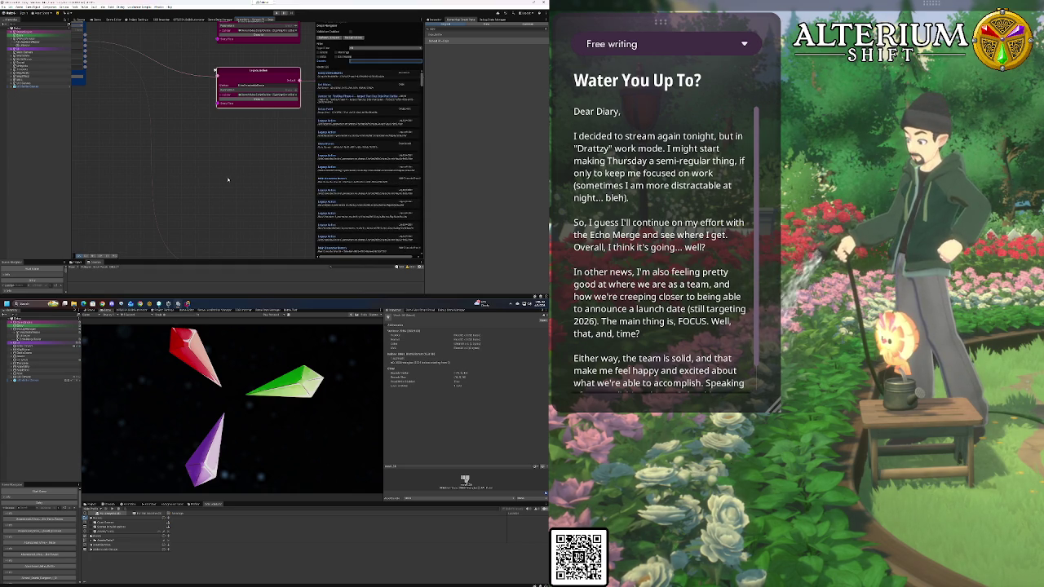
scroll(228, 179, "down", 10)
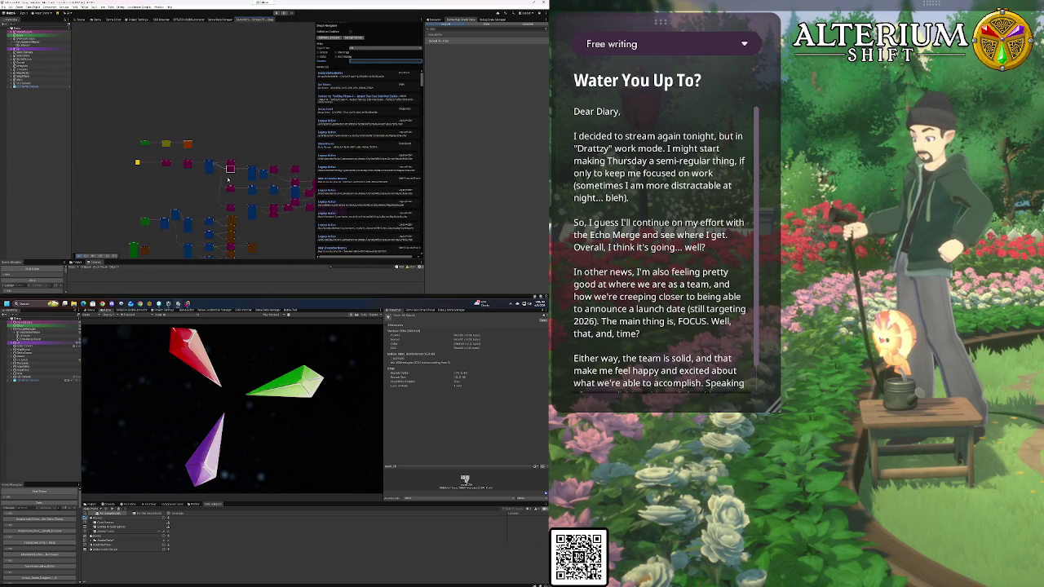
mouse_move(161, 199)
left_mouse_down()
mouse_move(262, 91)
mouse_move(273, 115)
left_mouse_up()
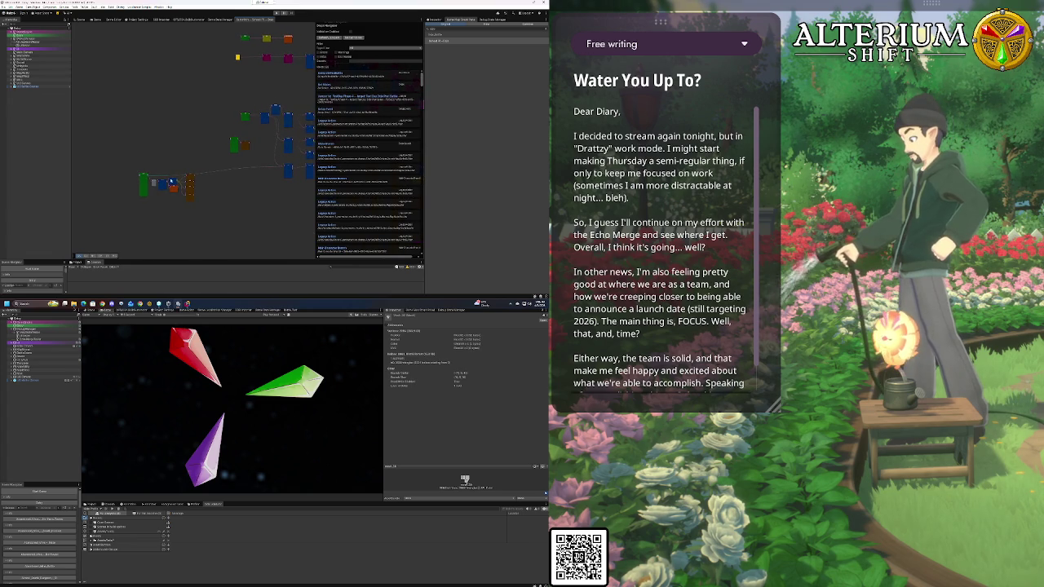
scroll(244, 172, "down", 3)
left_click_drag(279, 244, 236, 131)
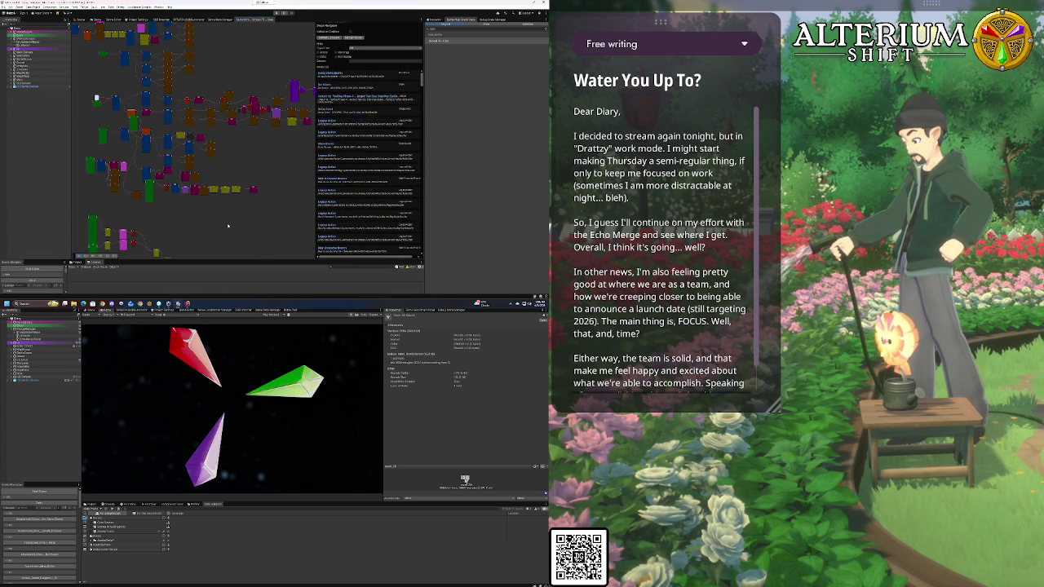
mouse_move(227, 223)
left_mouse_down()
mouse_move(267, 143)
mouse_move(292, 144)
mouse_move(312, 126)
left_mouse_up()
Zoom and pan until the green Event Trigger node and the Menu node are in view
scroll(210, 147, "up", 6)
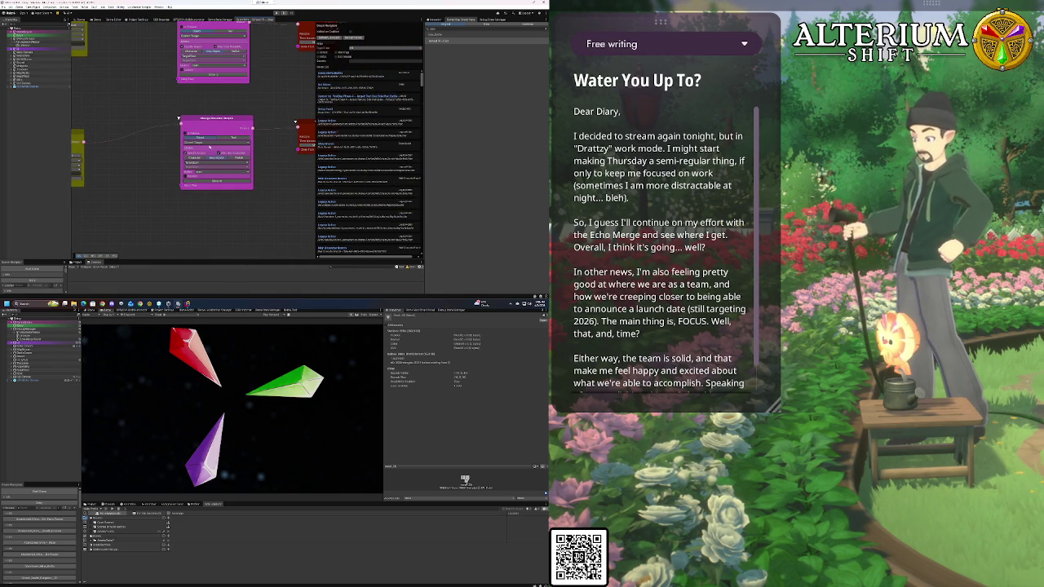
scroll(210, 147, "down", 8)
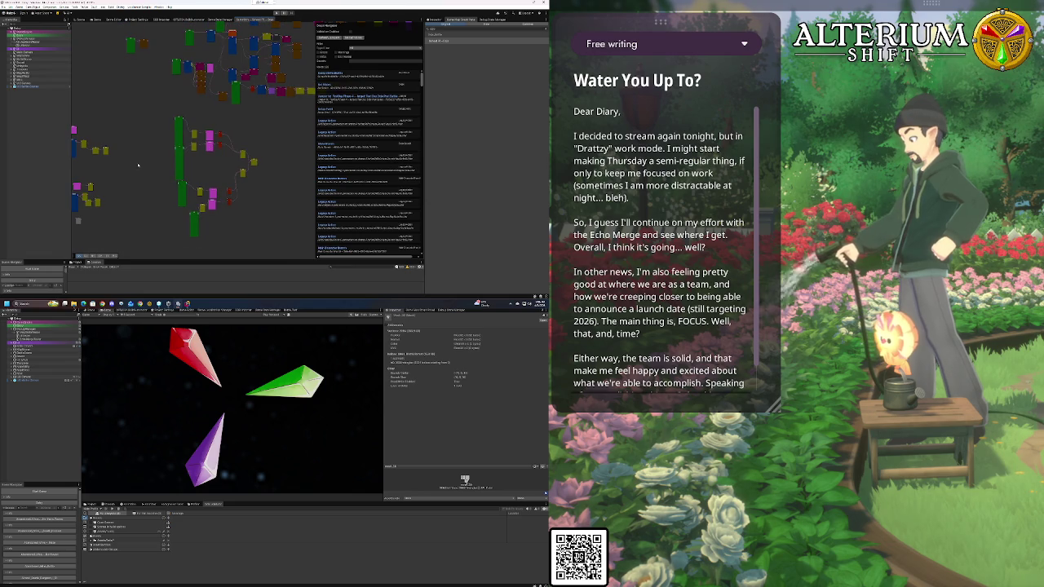
scroll(132, 163, "up", 5)
scroll(141, 197, "up", 4)
scroll(200, 154, "up", 5)
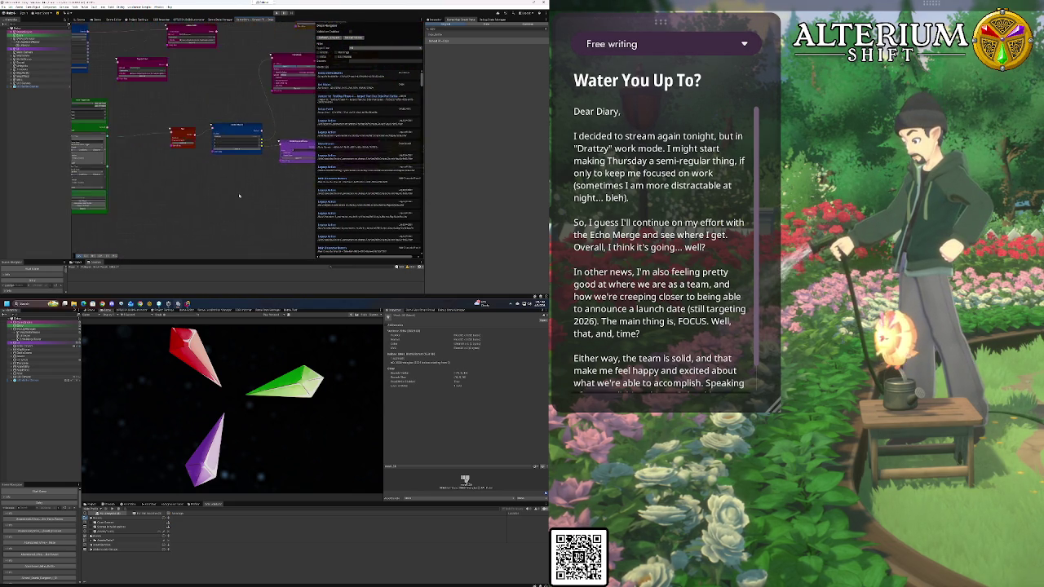
left_click_drag(239, 195, 312, 189)
scroll(157, 108, "up", 2)
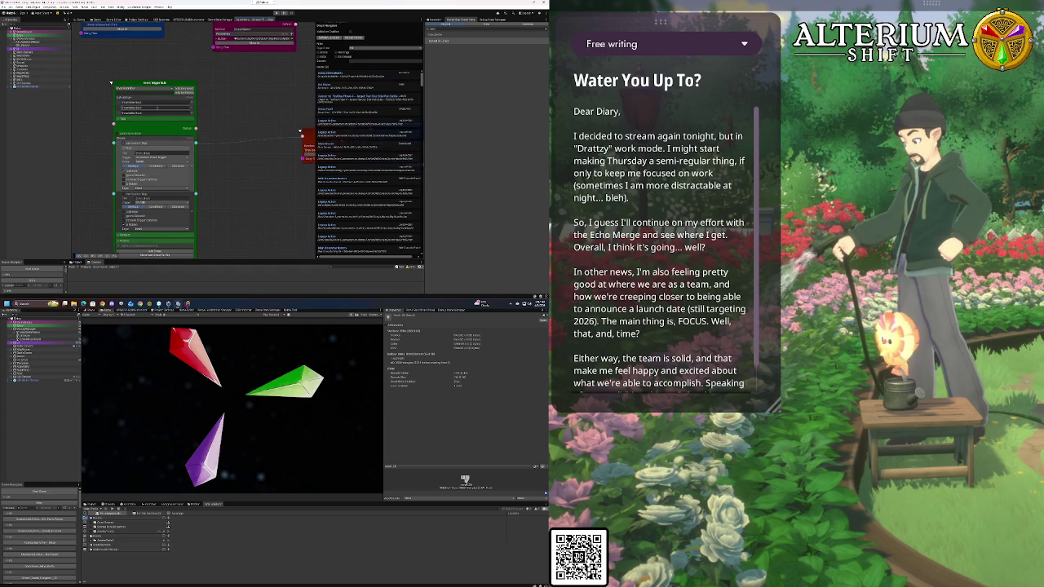
scroll(187, 123, "down", 3)
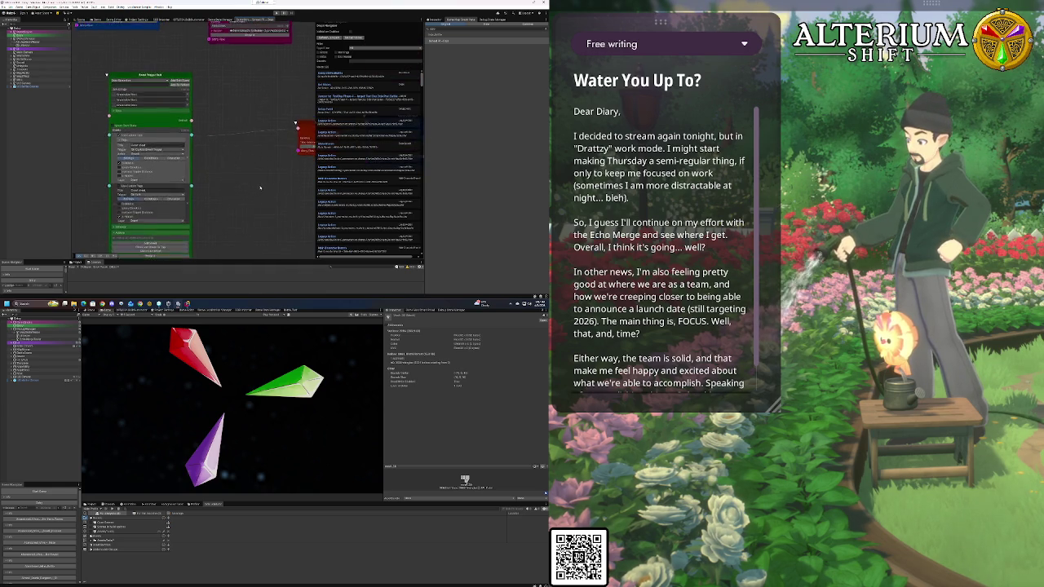
scroll(212, 141, "down", 4)
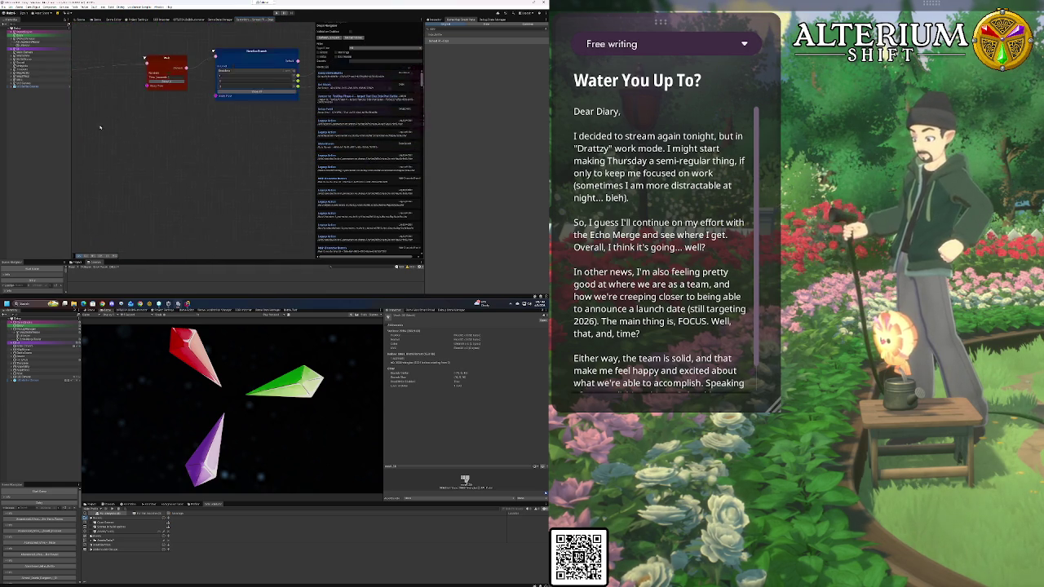
scroll(196, 152, "right", 5)
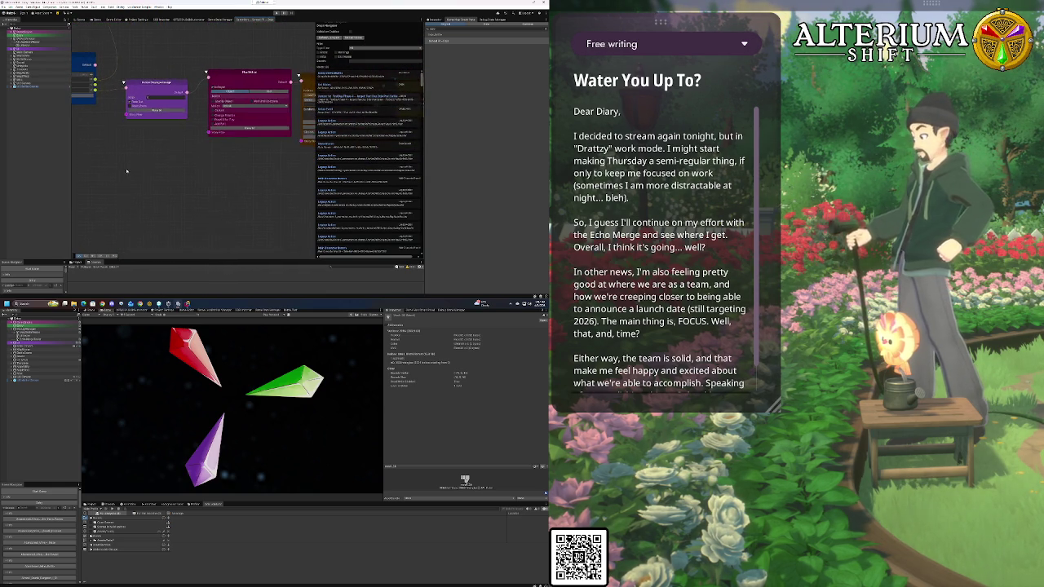
scroll(111, 170, "right", 2)
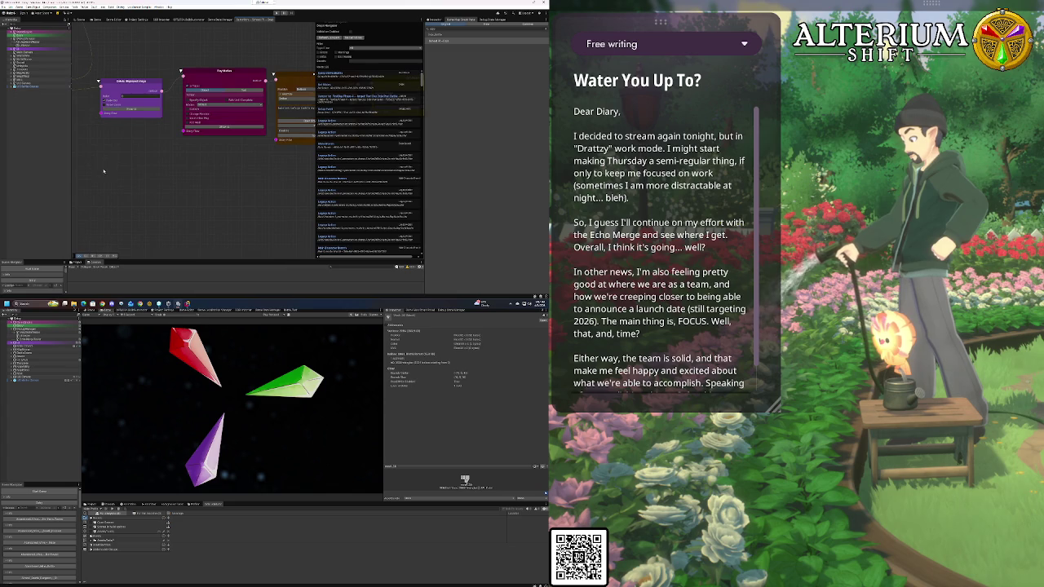
scroll(204, 189, "right", 4)
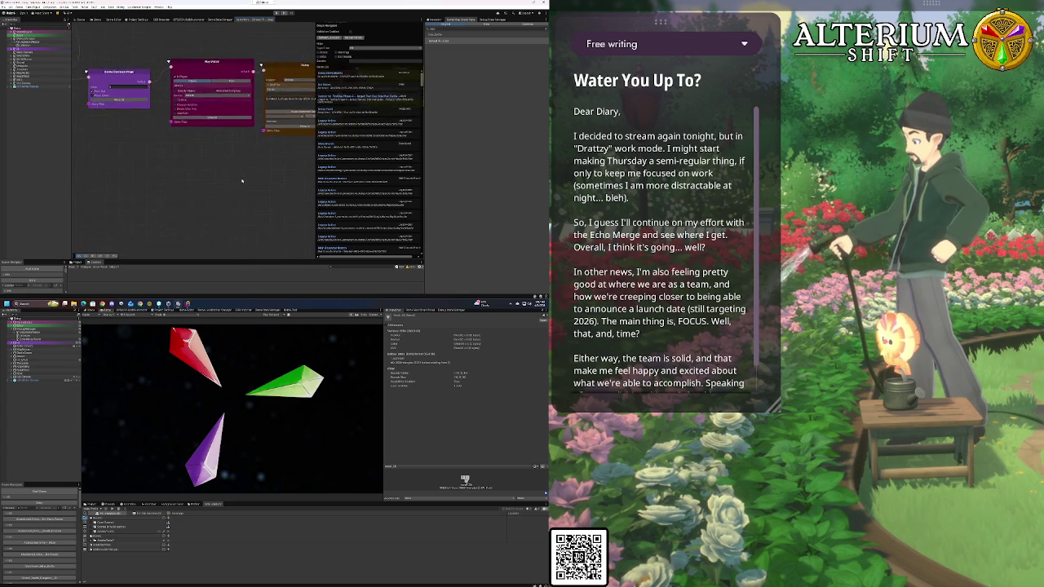
scroll(188, 184, "right", 3)
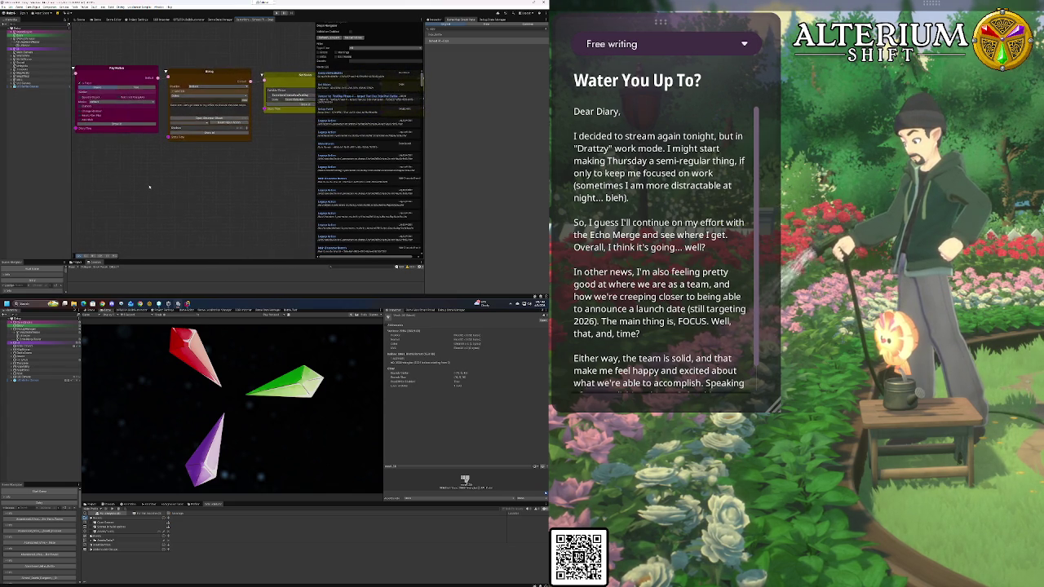
scroll(151, 188, "left", 5)
scroll(226, 206, "left", 6)
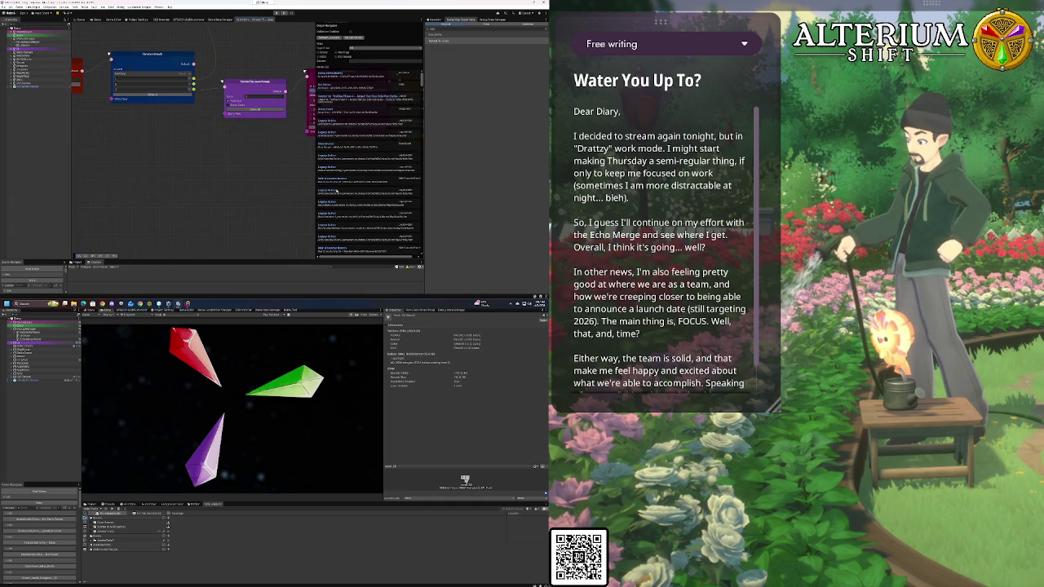
scroll(259, 162, "down", 5)
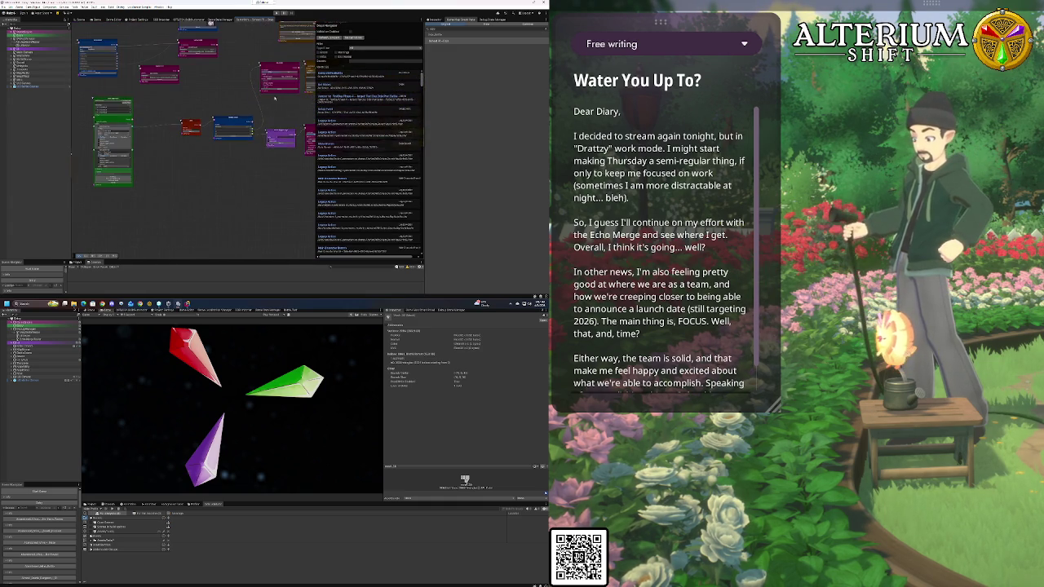
scroll(175, 120, "up", 5)
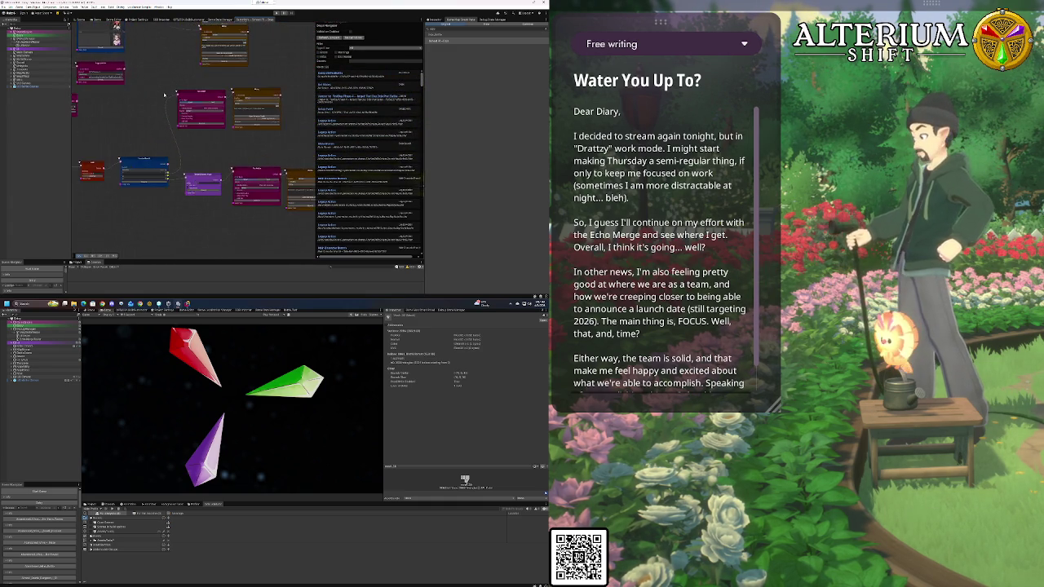
scroll(164, 95, "up", 2)
mouse_move(237, 135)
left_mouse_down()
mouse_move(170, 152)
mouse_move(254, 139)
mouse_move(233, 123)
left_mouse_up()
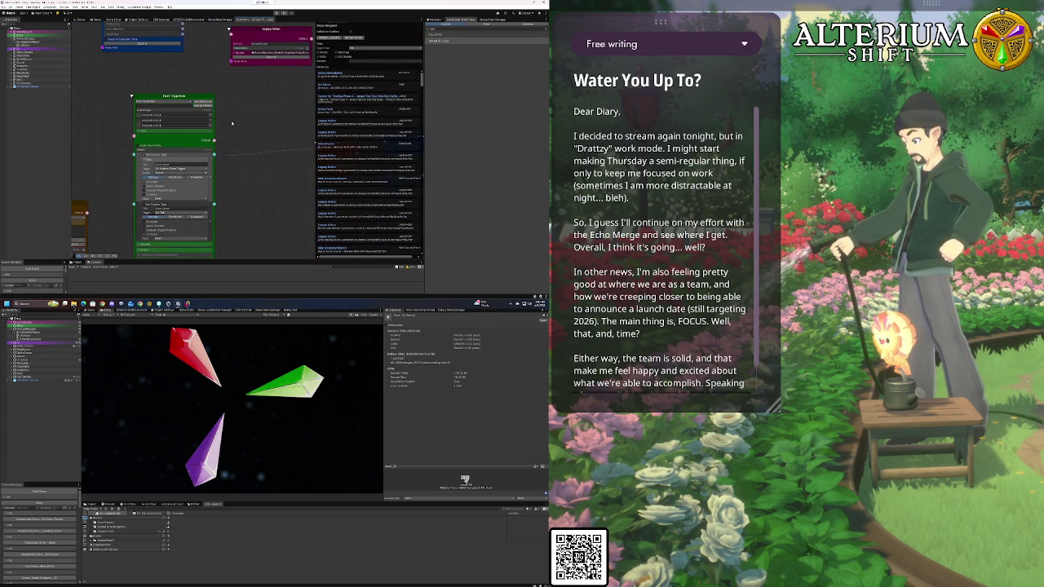
Expand the section inside the green Event Trigger node and pan to reveal its rows
left_click(144, 160)
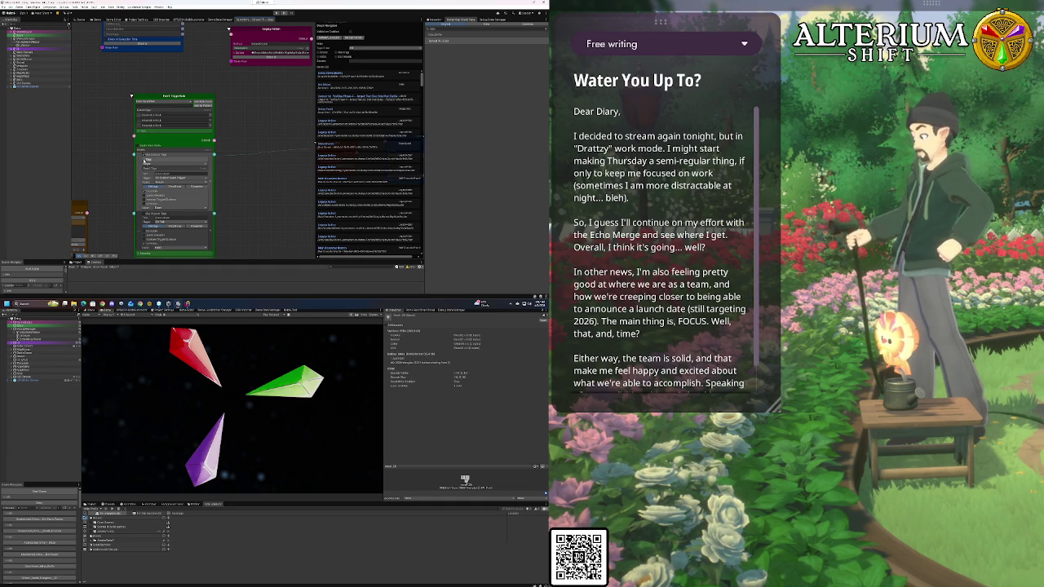
scroll(125, 175, "up", 1)
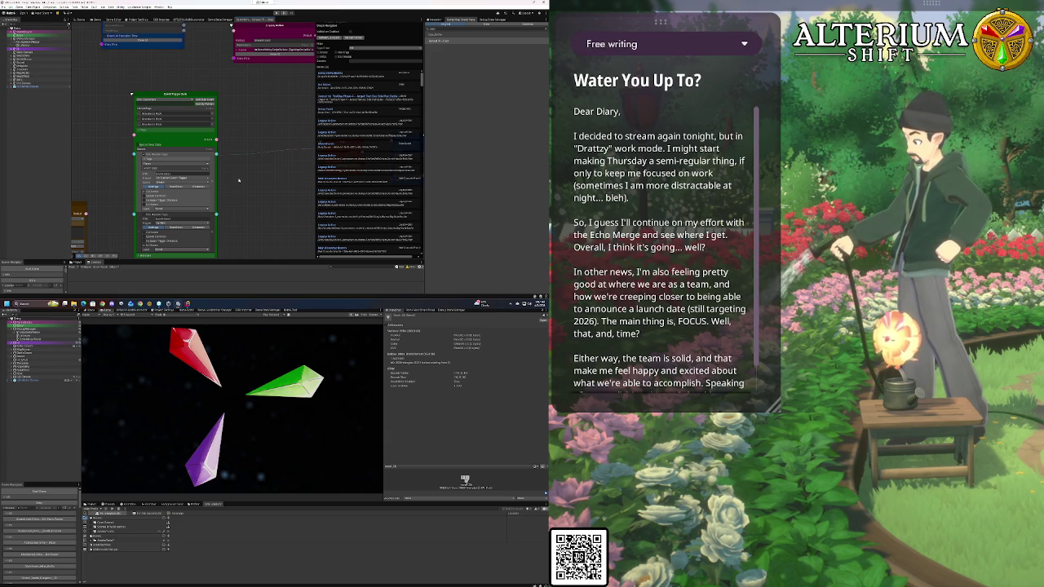
left_click_drag(232, 224, 194, 174)
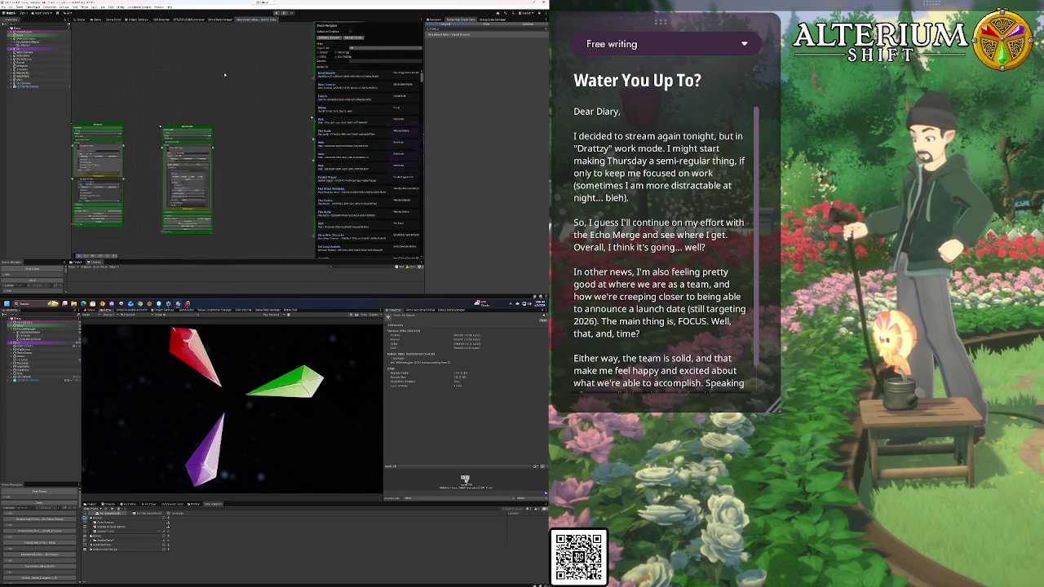
Zoom out the graph and collapse the Graph Navigator overview panel
scroll(277, 90, "down", 5)
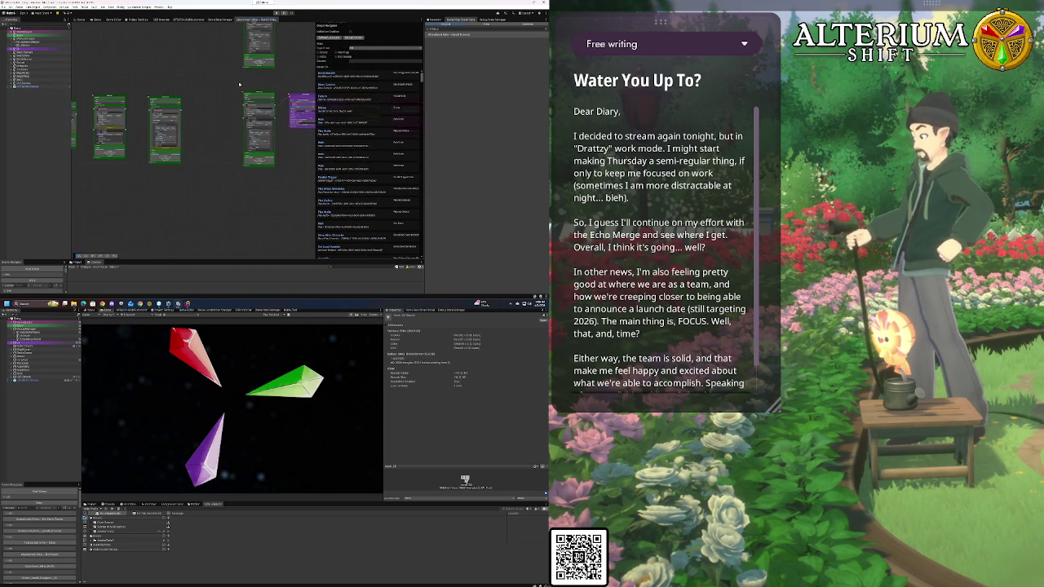
scroll(240, 84, "down", 5)
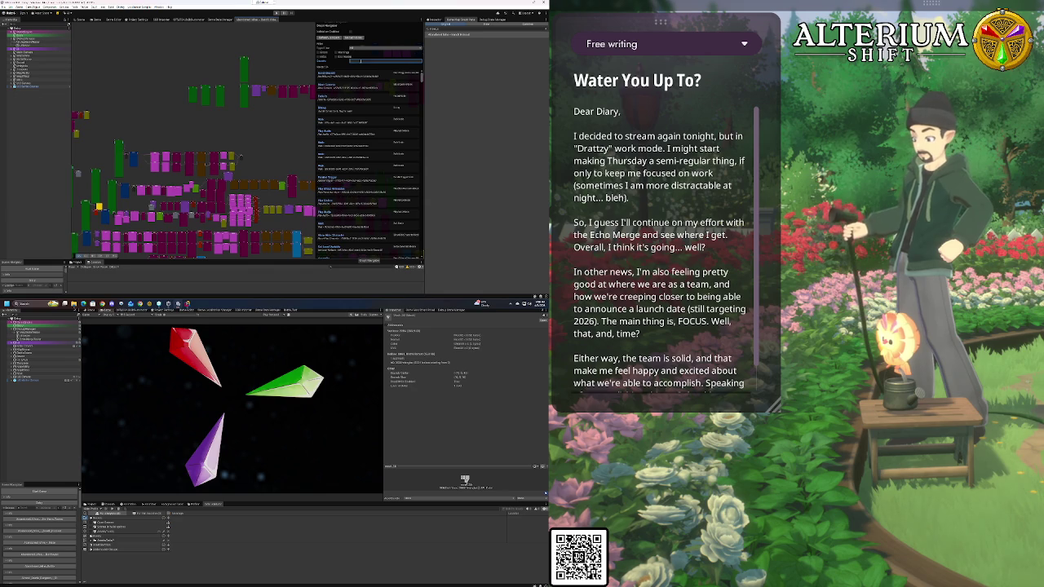
left_click(361, 63)
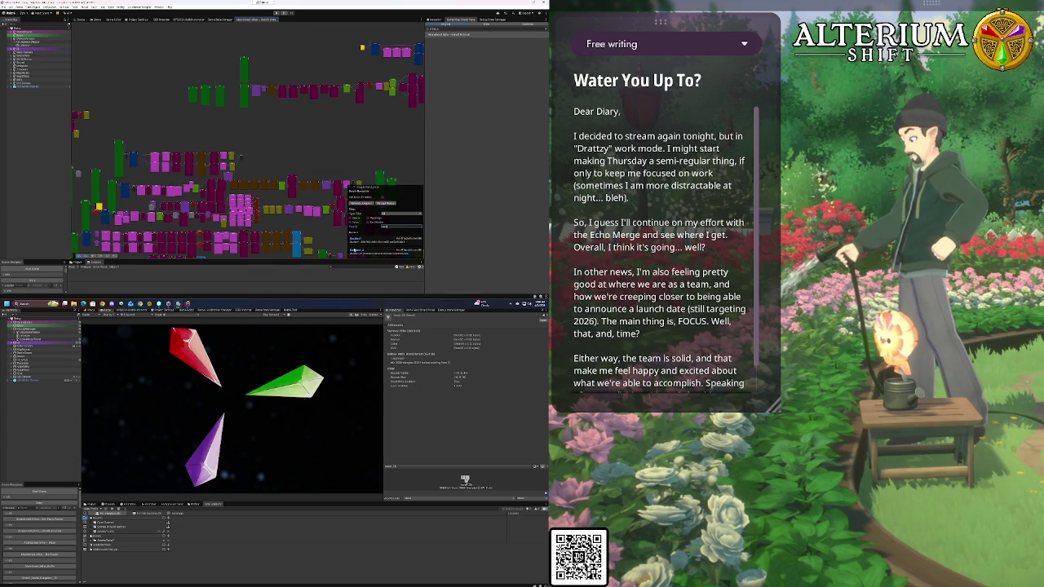
Zoom in and pan onto the green node and its linked blue node
scroll(240, 154, "up", 3)
left_click_drag(240, 155, 247, 144)
scroll(247, 144, "up", 5)
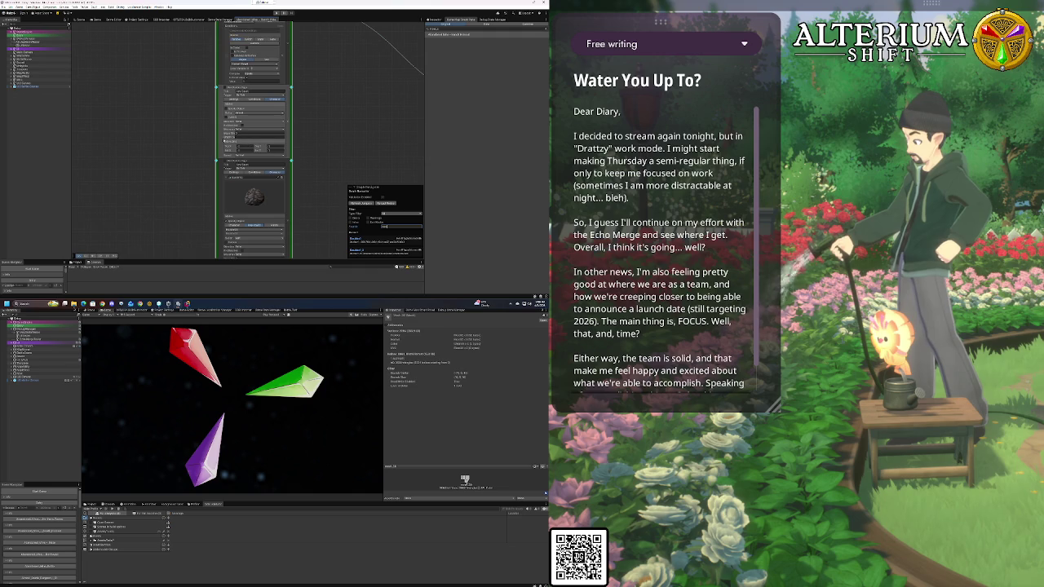
left_click_drag(241, 141, 201, 93)
mouse_move(130, 101)
left_mouse_down()
mouse_move(142, 221)
mouse_move(163, 234)
mouse_move(172, 192)
mouse_move(153, 158)
left_mouse_up()
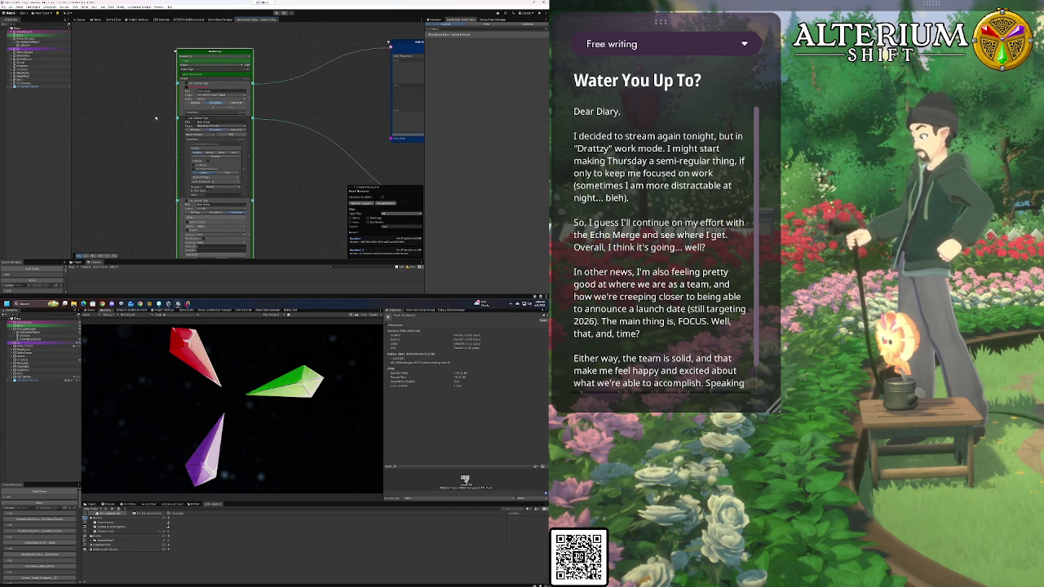
Frame the green node, check its Type choices, and view its lower sections and texture preview
key("f")
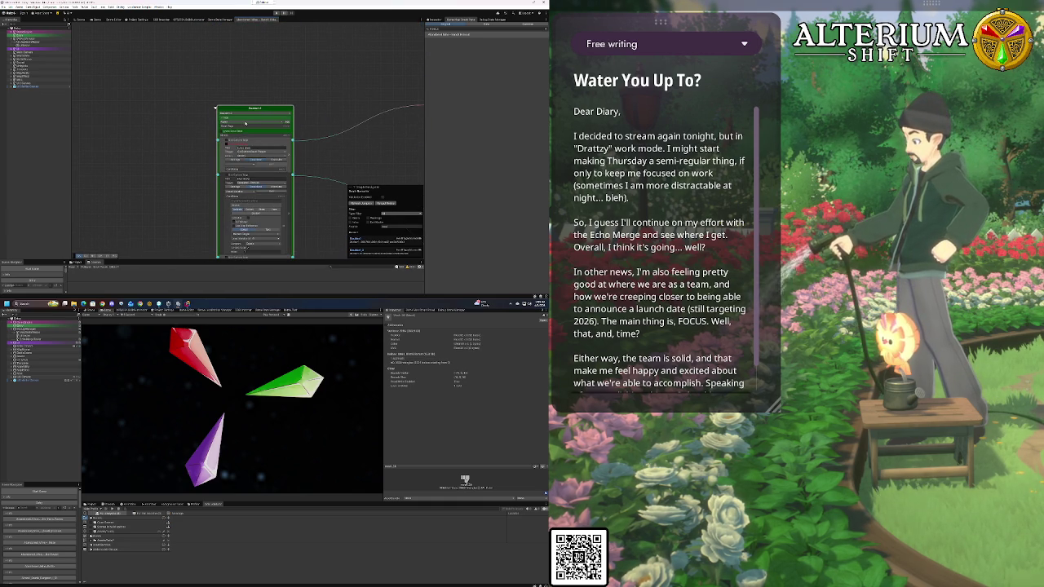
left_click(250, 122)
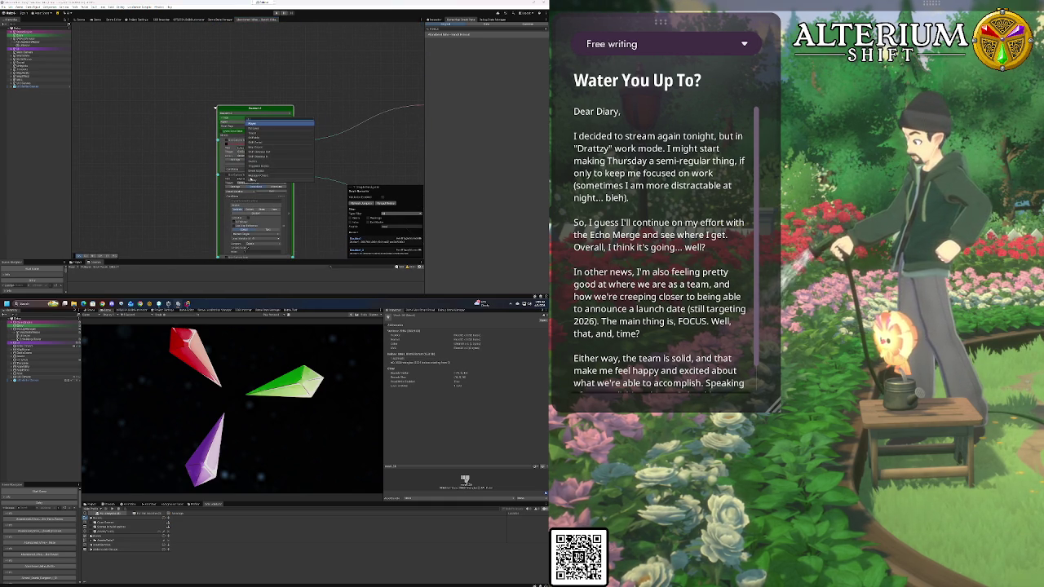
left_click(181, 87)
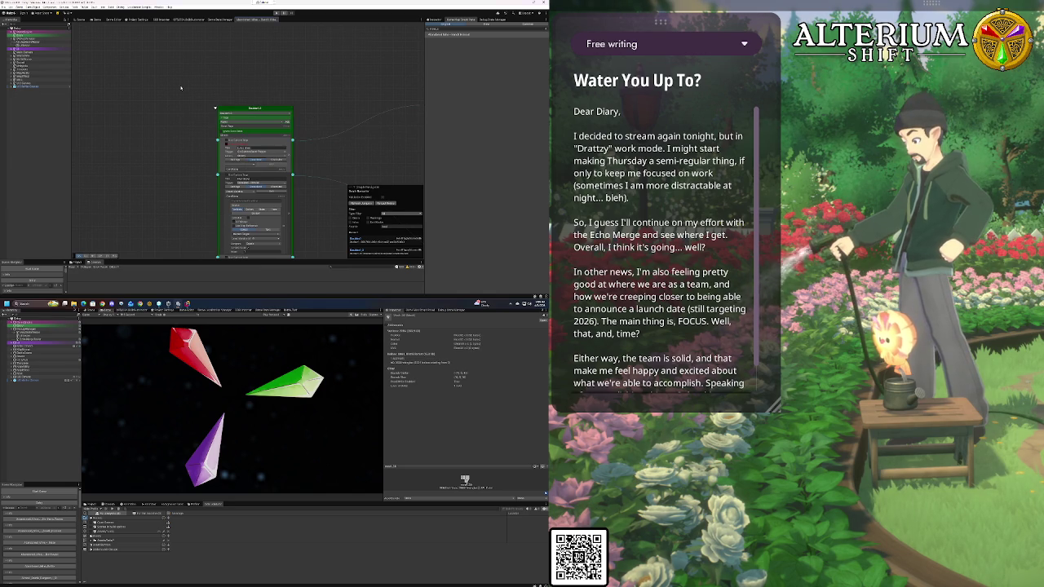
mouse_move(171, 185)
left_mouse_down()
mouse_move(188, 114)
mouse_move(151, 111)
mouse_move(153, 215)
mouse_move(147, 163)
mouse_move(123, 114)
mouse_move(121, 61)
mouse_move(119, 166)
left_mouse_up()
Pan the graph over to the blue portrait node and the red action nodes
mouse_move(324, 139)
left_mouse_down()
mouse_move(234, 130)
mouse_move(171, 142)
left_mouse_up()
mouse_move(334, 185)
left_mouse_down()
mouse_move(210, 187)
mouse_move(314, 171)
mouse_move(210, 170)
left_mouse_up()
scroll(216, 169, "down", 4)
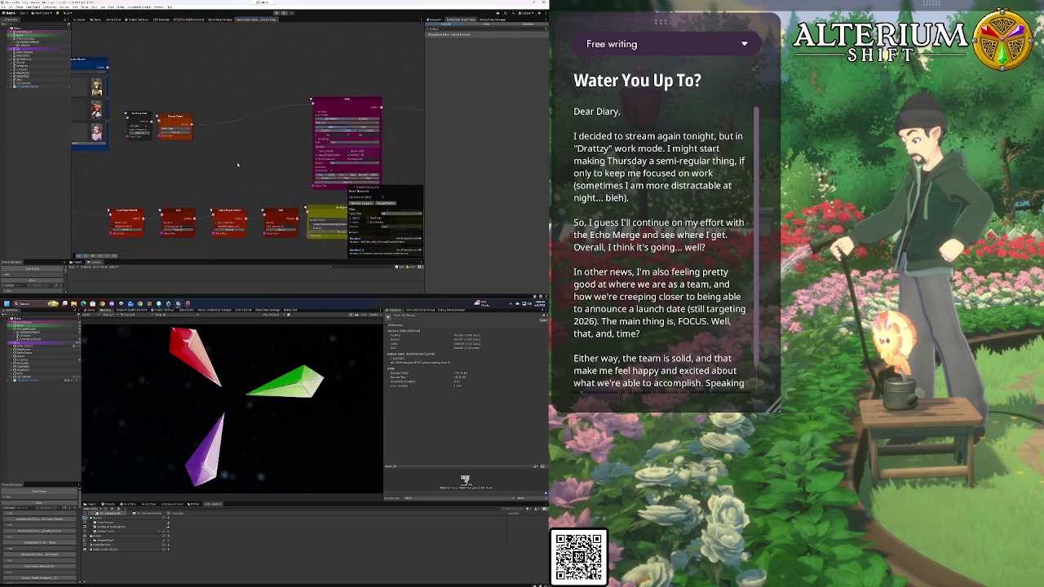
Pan along the magenta, red and yellow nodes and drag the small yellow-green node far left
mouse_move(216, 128)
left_mouse_down()
mouse_move(196, 128)
mouse_move(317, 119)
mouse_move(275, 139)
mouse_move(260, 168)
mouse_move(293, 188)
mouse_move(191, 187)
left_mouse_up()
scroll(260, 169, "up", 2)
left_click_drag(338, 132, 209, 153)
left_click_drag(357, 177, 237, 183)
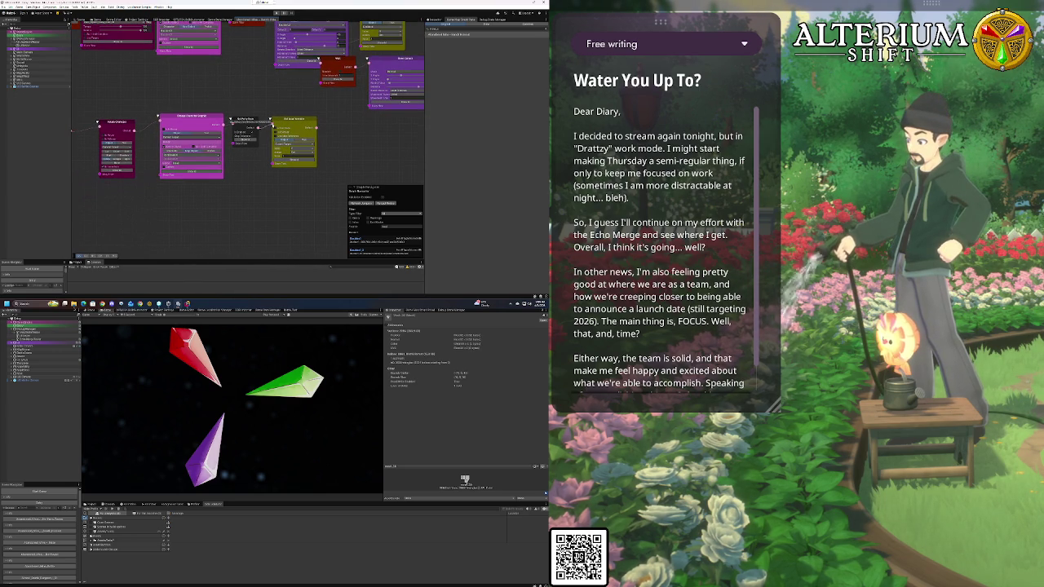
scroll(275, 192, "down", 10)
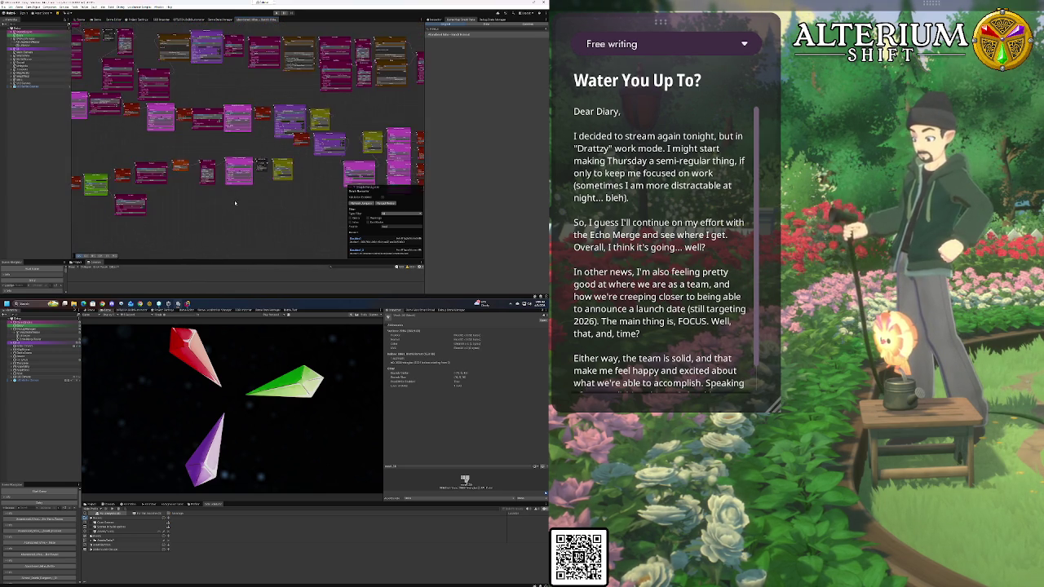
mouse_move(346, 158)
left_mouse_down()
mouse_move(115, 143)
mouse_move(315, 145)
left_mouse_up()
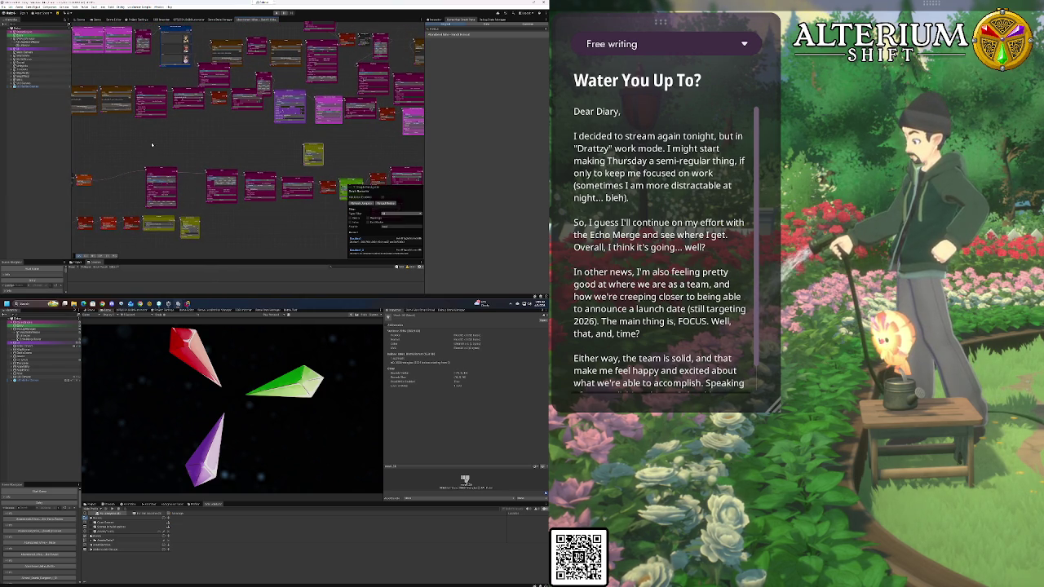
left_click_drag(314, 150, 104, 150)
Zoom in and apply a context-menu option to the yellow node beside the portrait node
scroll(105, 150, "up", 2)
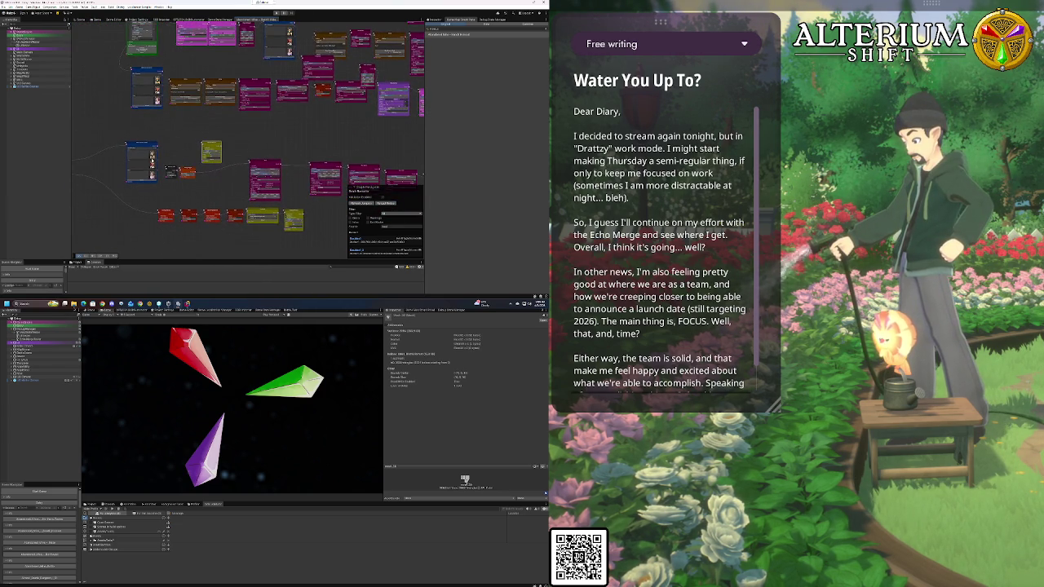
scroll(152, 159, "up", 3)
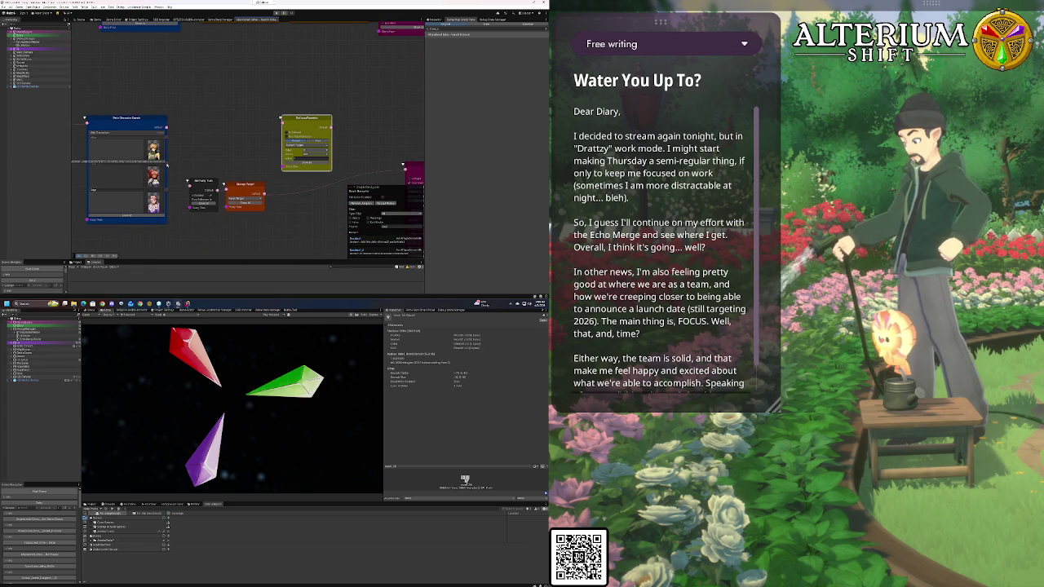
right_click(258, 140)
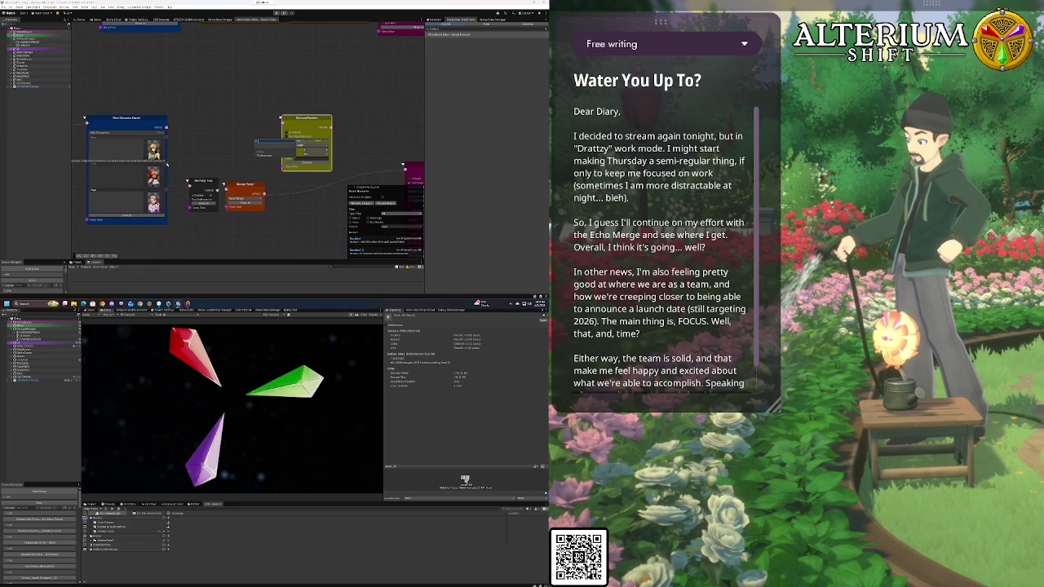
left_click(169, 163)
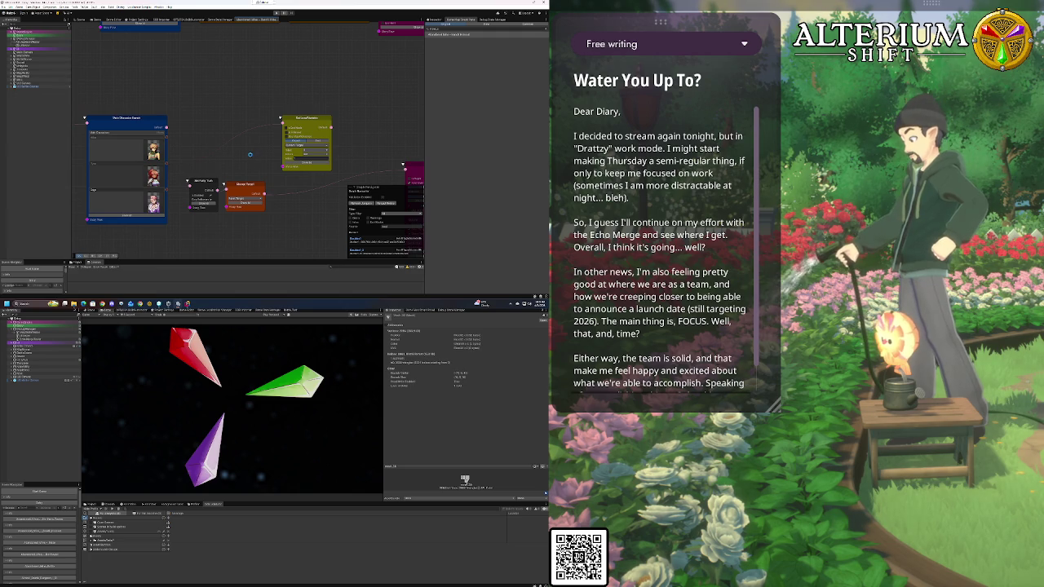
Play the game in the Game view, choose Continue, and show the second character's saves
left_click(94, 20)
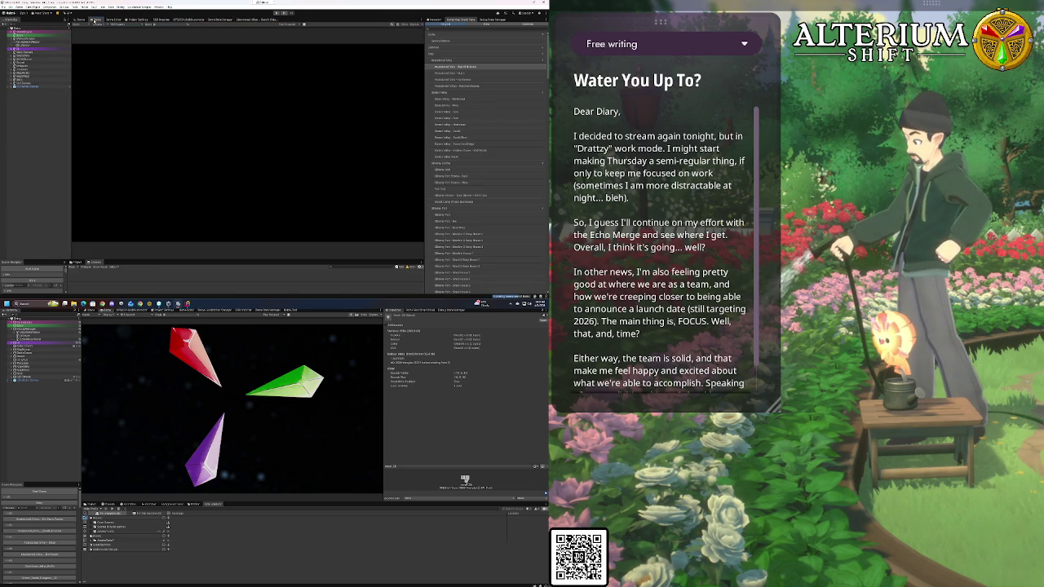
left_click(277, 13)
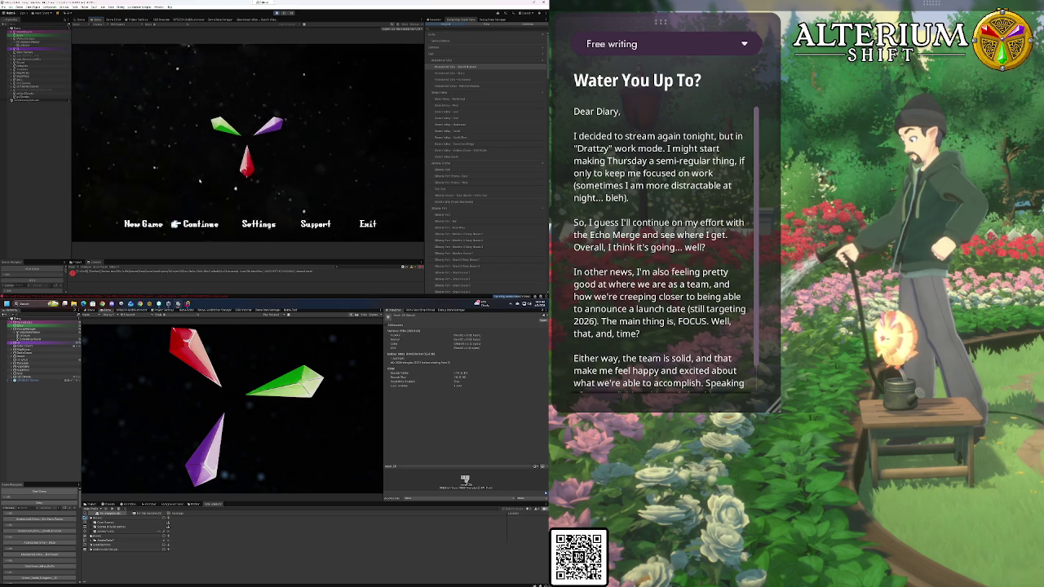
key("space")
key("Down")
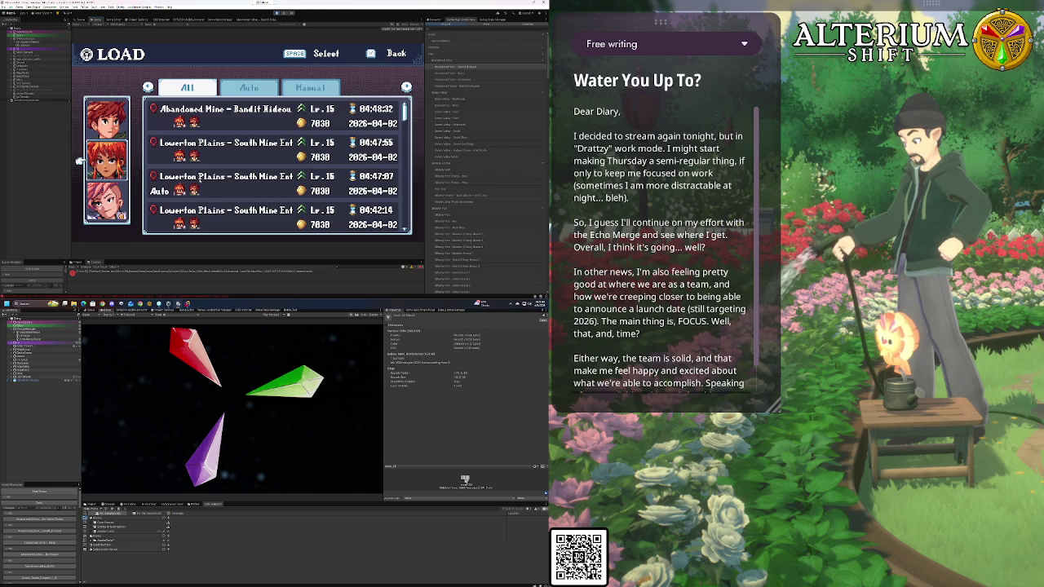
Load the first save, answer "No, I got this", and save from the pause menu
key("space")
key("space")
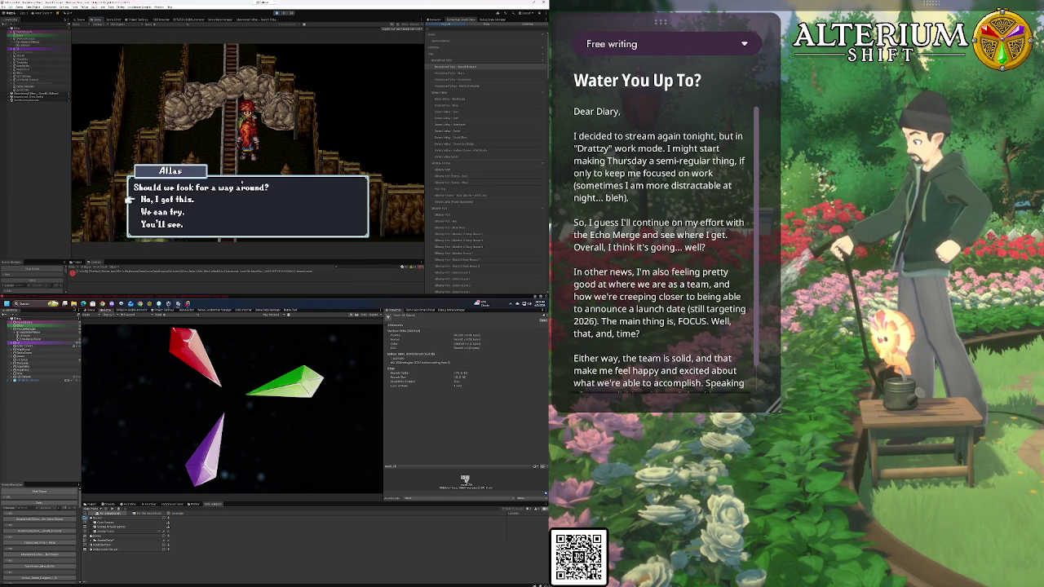
key("Return")
key("Down")
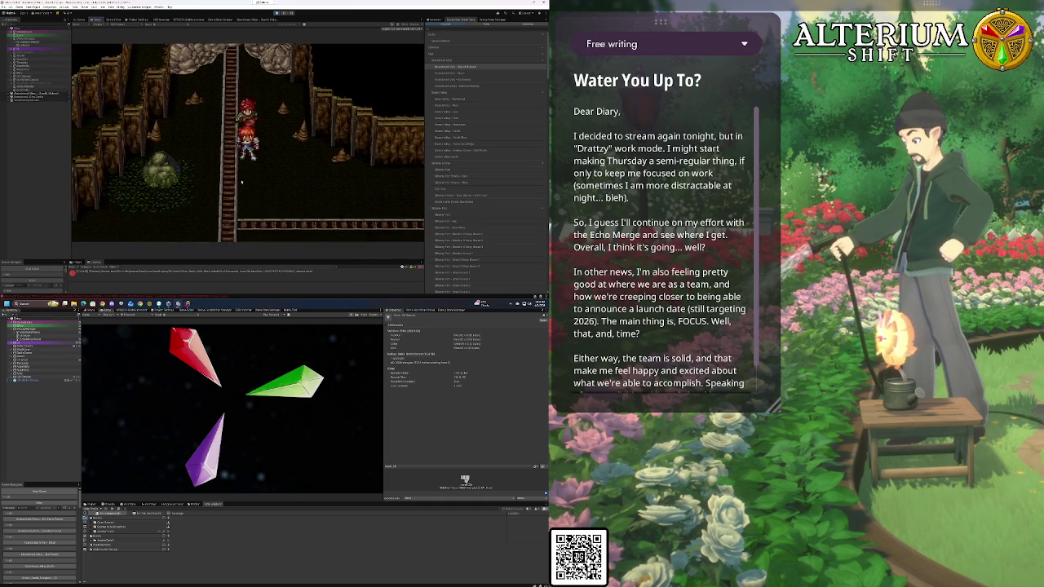
key("Escape")
key("Down")
key("Down")
key("Down")
key("space")
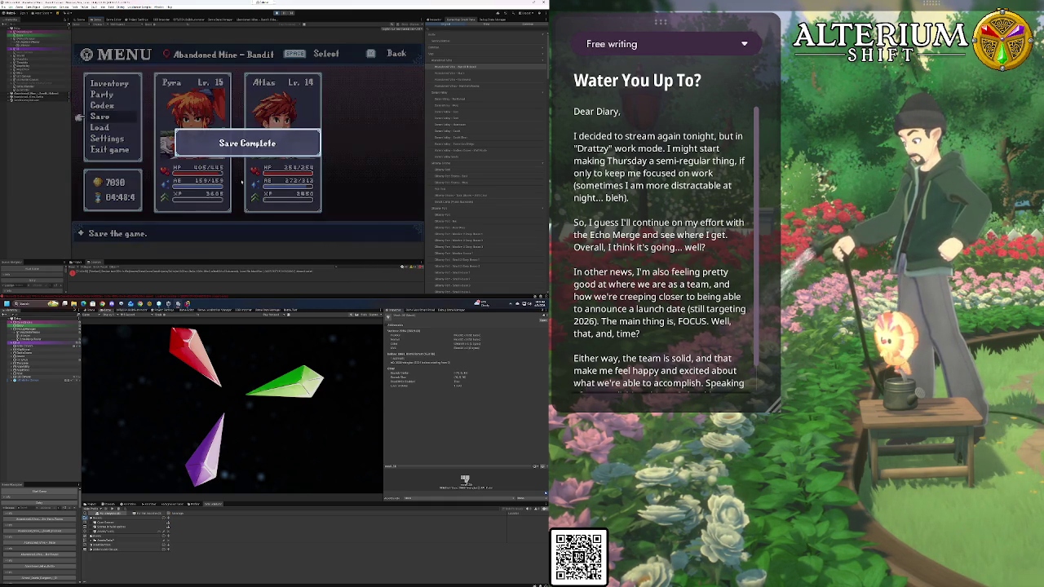
key("Escape")
key("Escape")
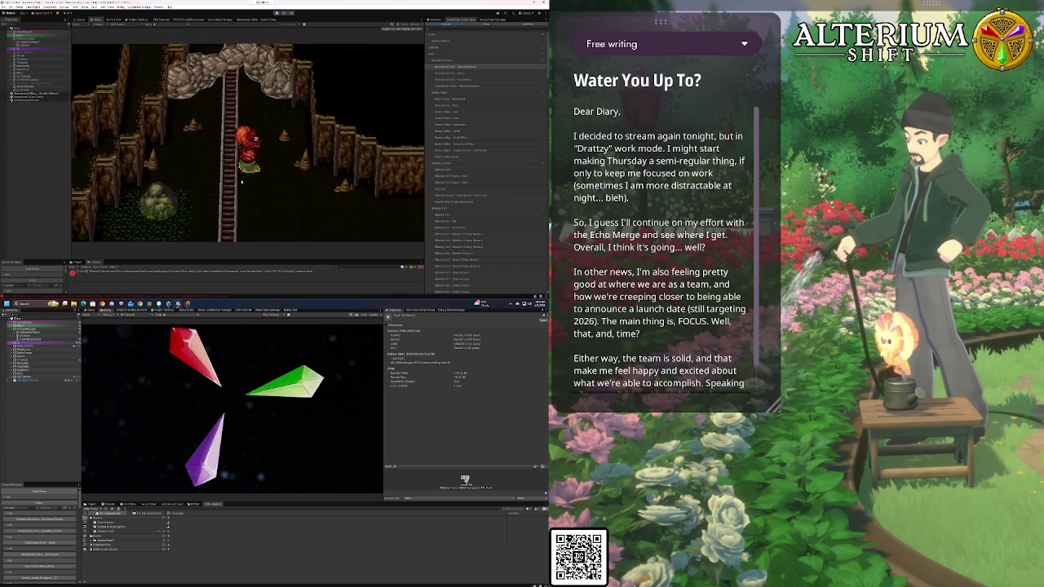
Move the character up and down the ladder, then stop play mode
key("Up")
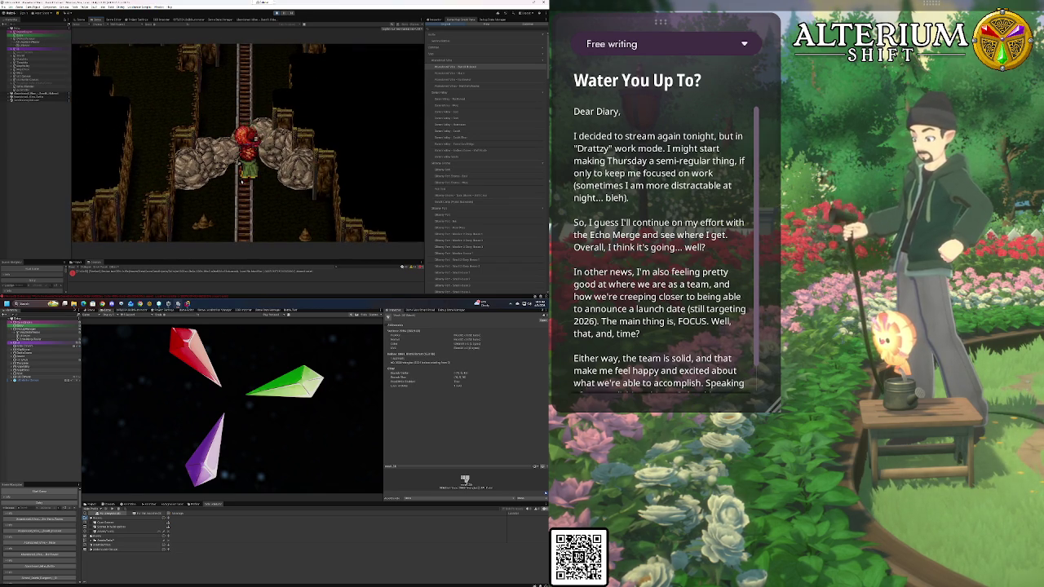
key("Down")
key("Up")
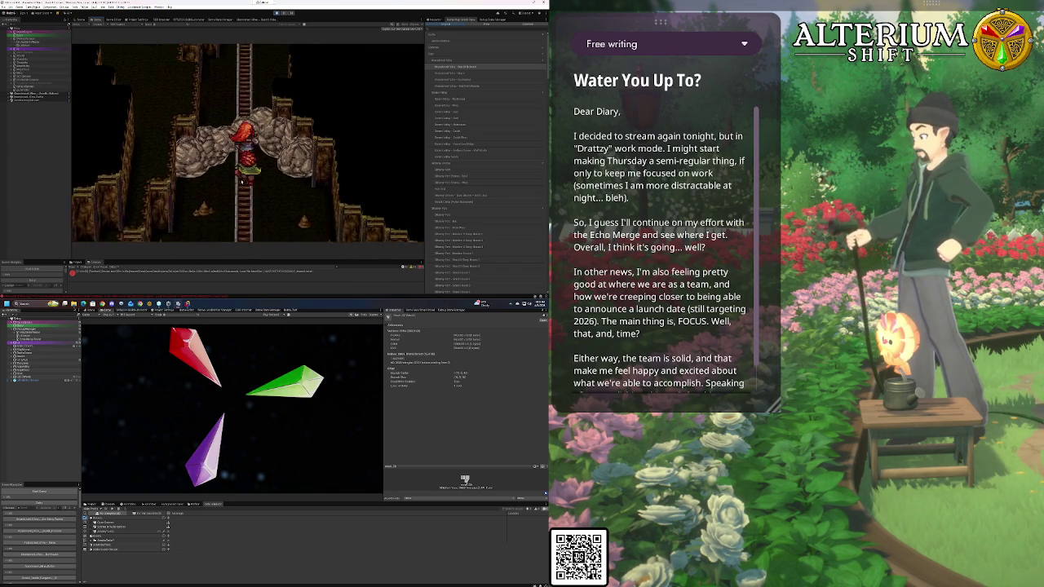
key("Down")
key("Up")
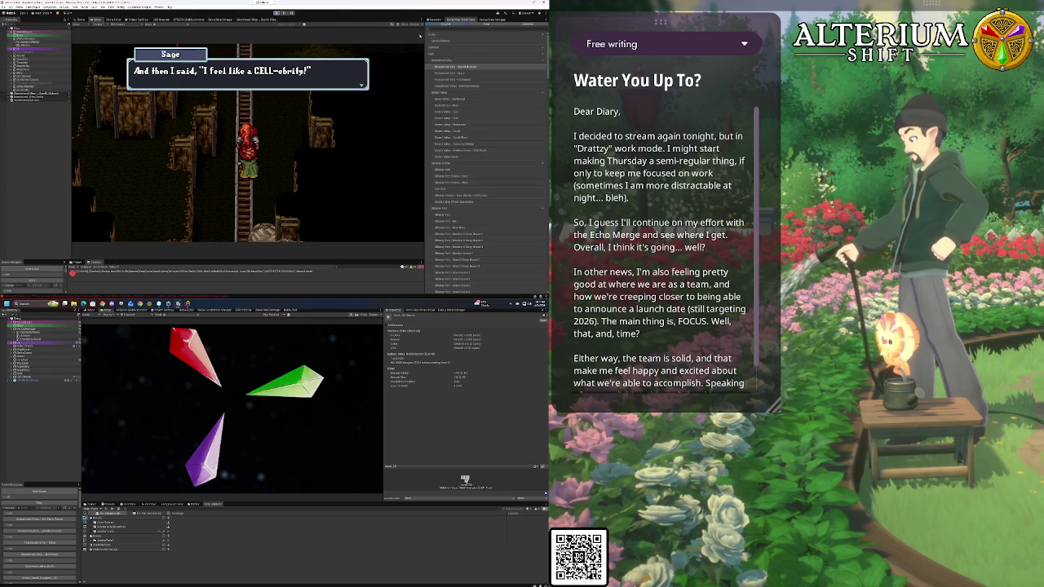
left_click(487, 20)
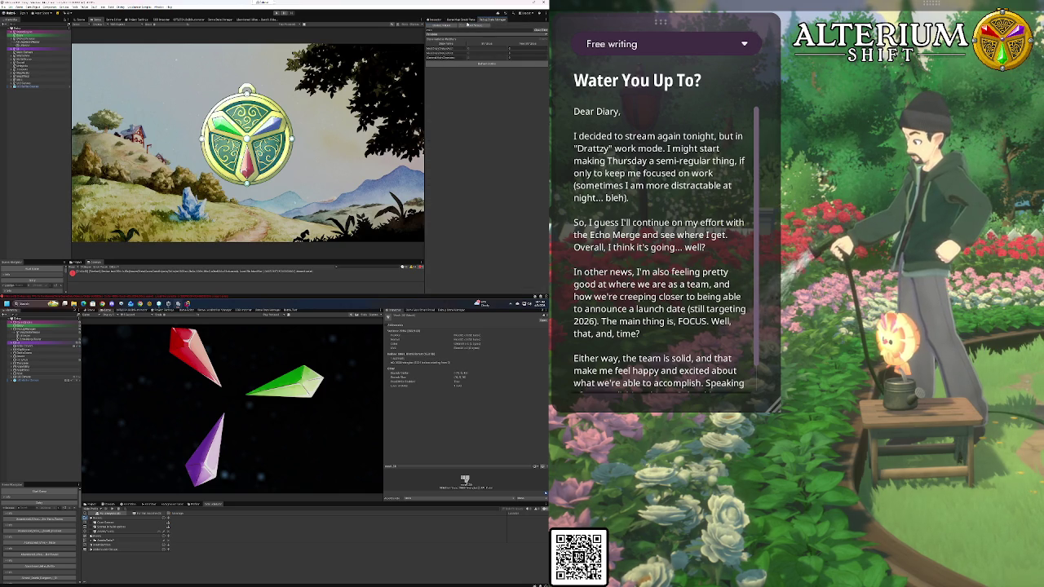
Switch back to the node-graph editor and pan to the green, red and magenta node clusters
left_click(459, 19)
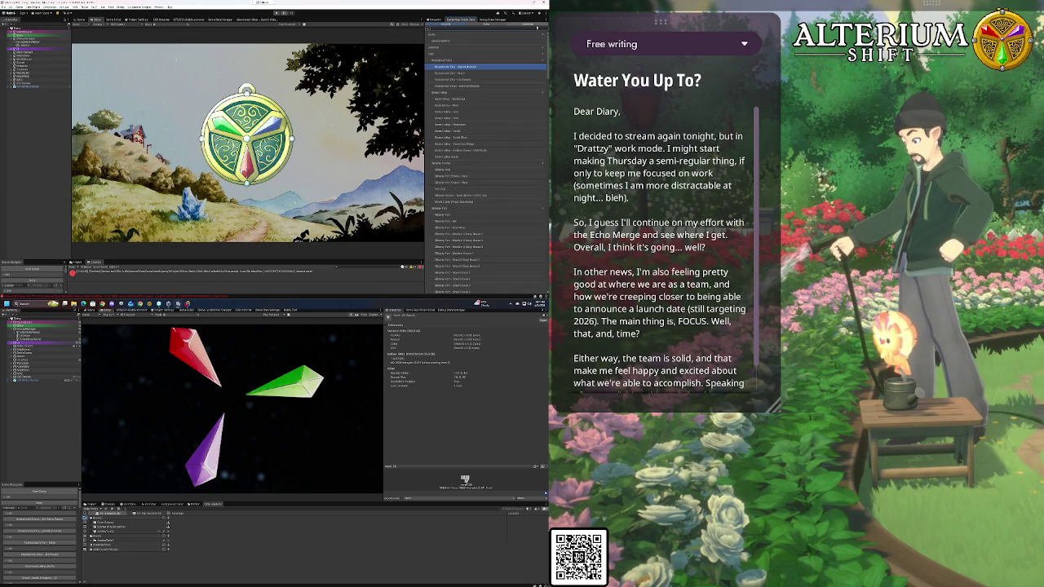
left_click(537, 27)
left_click(253, 19)
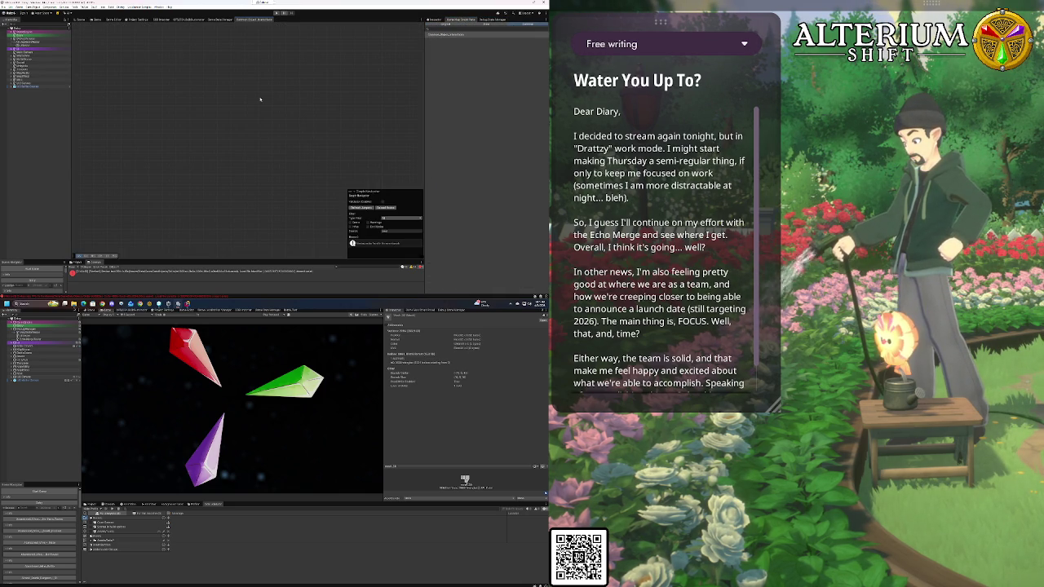
mouse_move(255, 170)
left_mouse_down()
mouse_move(116, 93)
mouse_move(135, 96)
left_mouse_up()
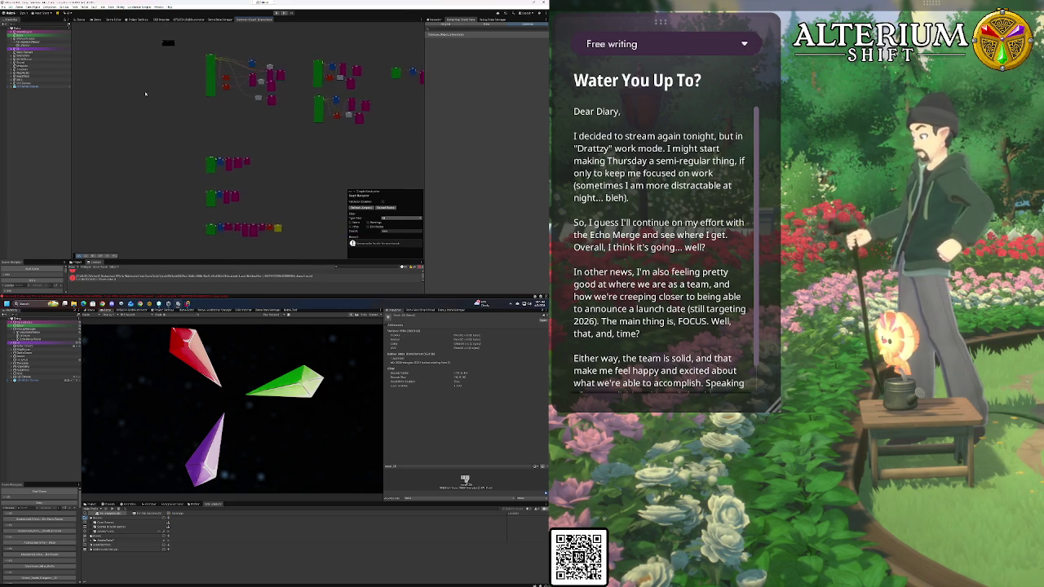
Zoom and pan to the node row, then nudge the green starting node up-left
scroll(191, 117, "down", 5)
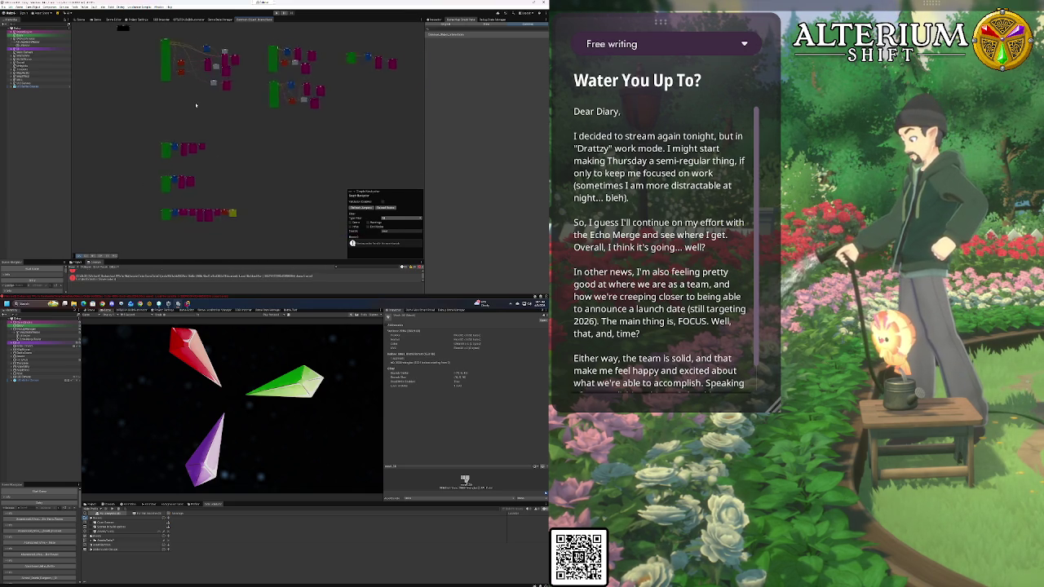
scroll(189, 125, "up", 10)
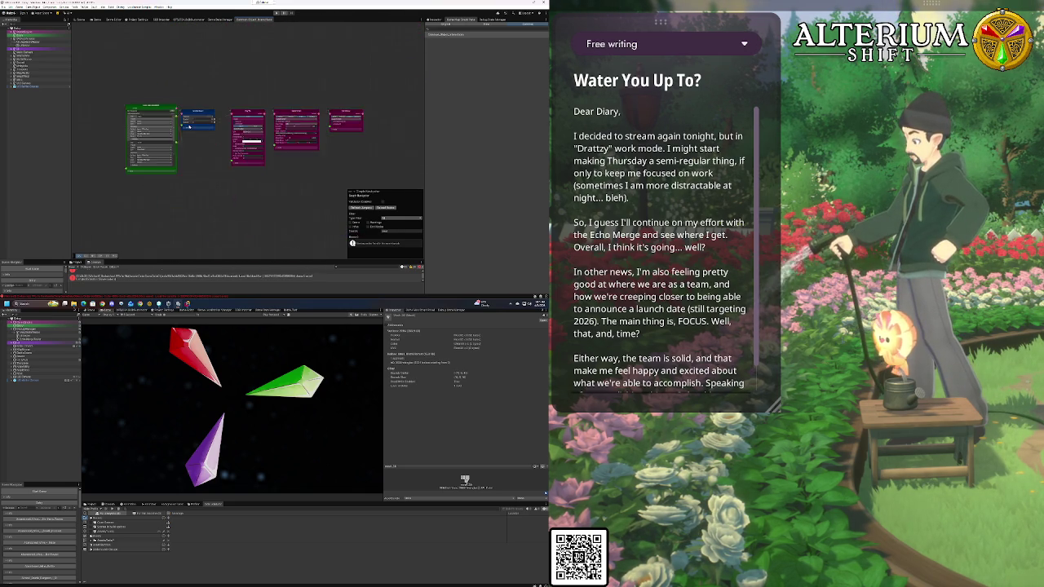
scroll(245, 98, "down", 5)
scroll(208, 152, "up", 7)
mouse_move(252, 119)
left_mouse_down()
mouse_move(209, 299)
mouse_move(236, 223)
left_mouse_up()
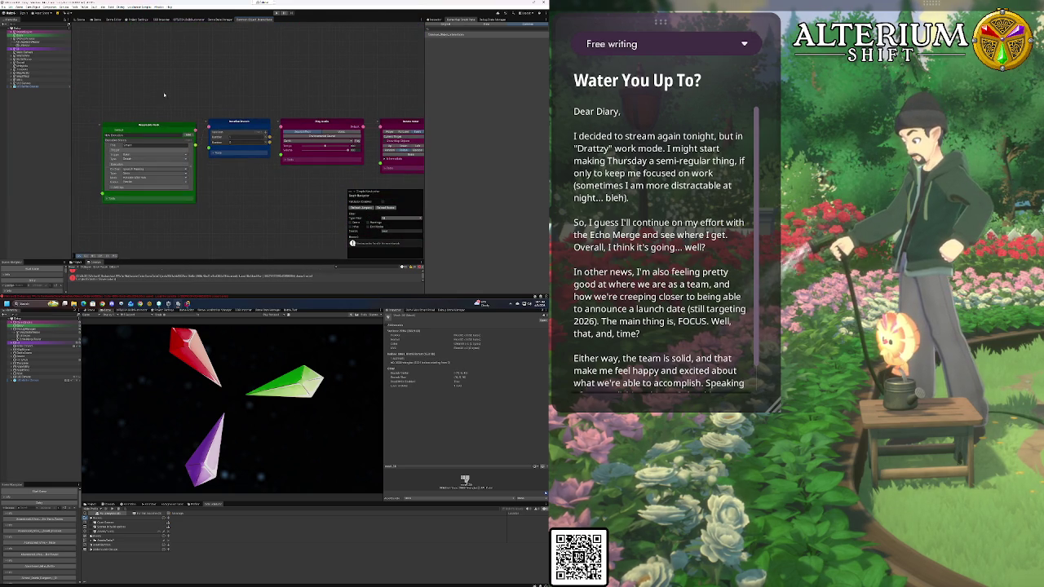
left_click_drag(142, 125, 135, 111)
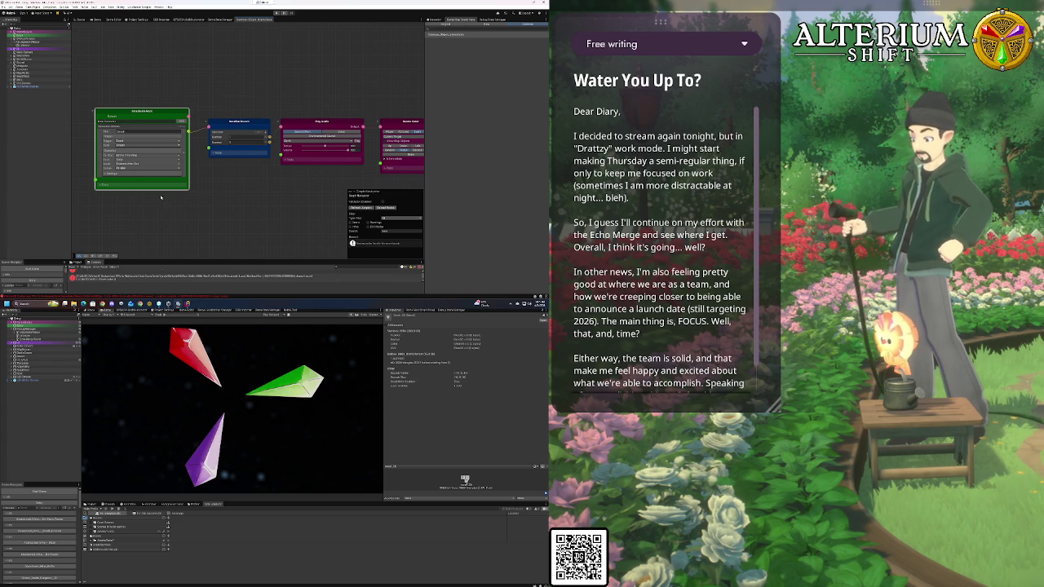
Pan along the chain past Play Attachment, All Collider, Set Variable and Flip Fx nodes
left_click_drag(284, 204, 172, 207)
mouse_move(287, 219)
left_mouse_down()
mouse_move(249, 213)
mouse_move(249, 234)
mouse_move(189, 229)
left_mouse_up()
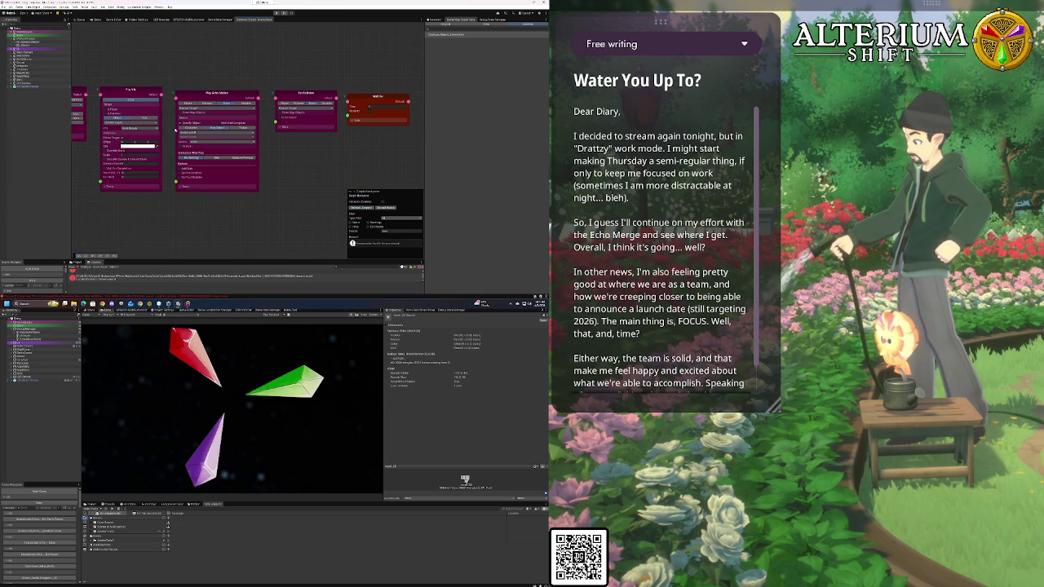
mouse_move(331, 119)
left_mouse_down()
mouse_move(249, 122)
mouse_move(218, 158)
left_mouse_up()
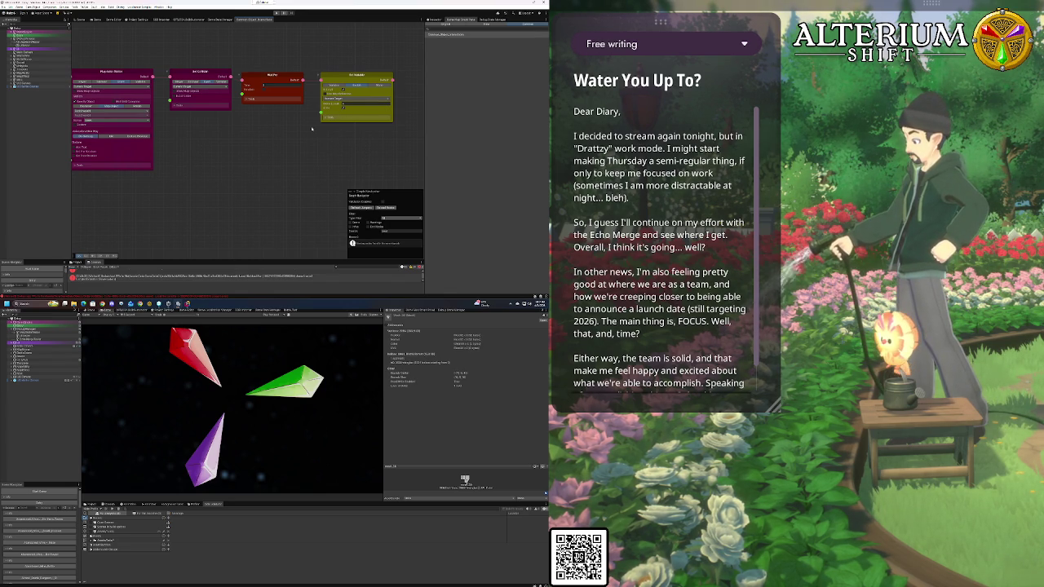
left_click_drag(255, 145, 337, 145)
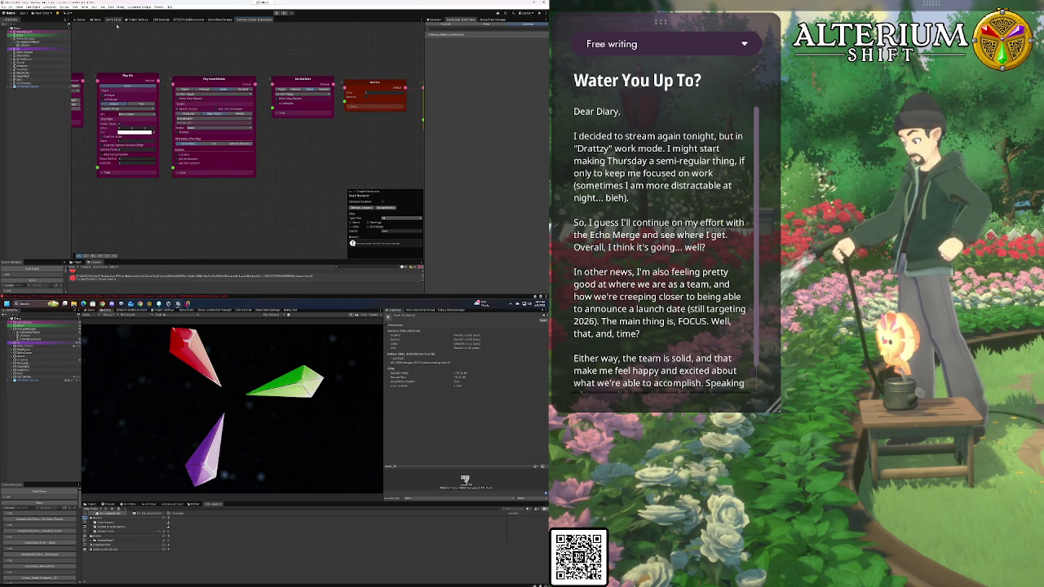
Select a graph entry in the right-hand tool window and expand then collapse its graph list
left_click(460, 29)
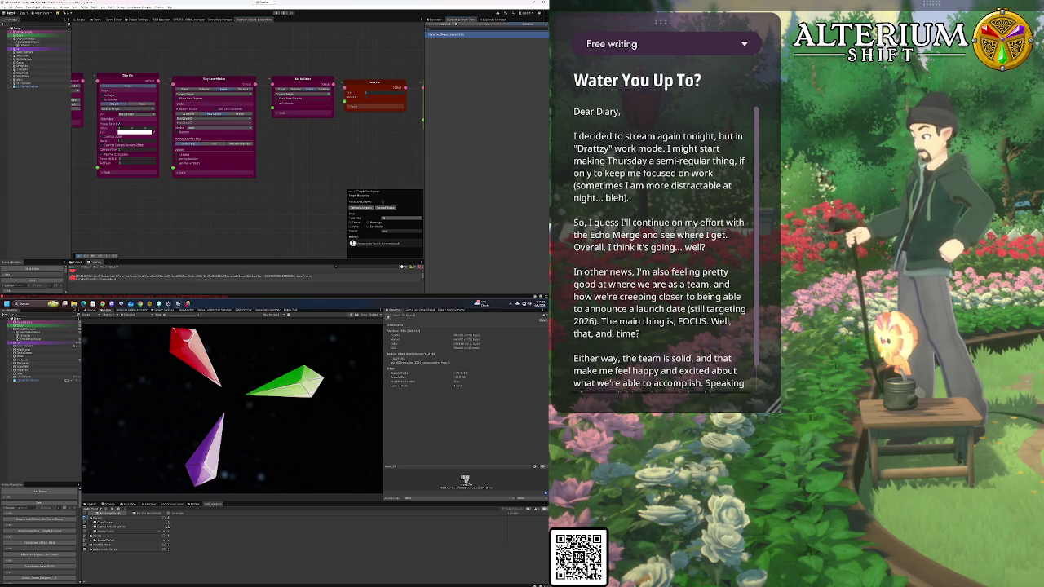
left_click(443, 34)
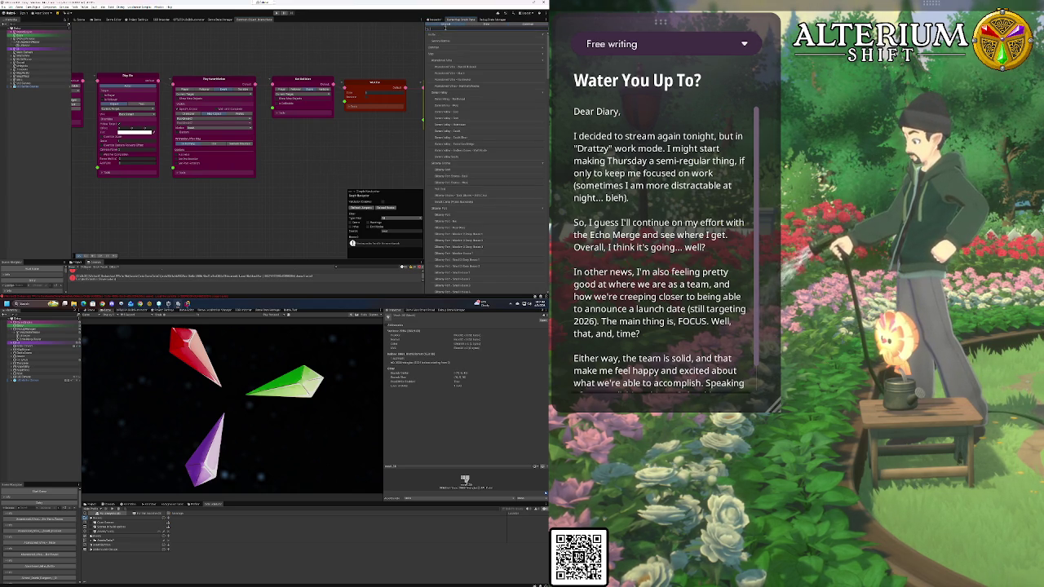
left_click(445, 29)
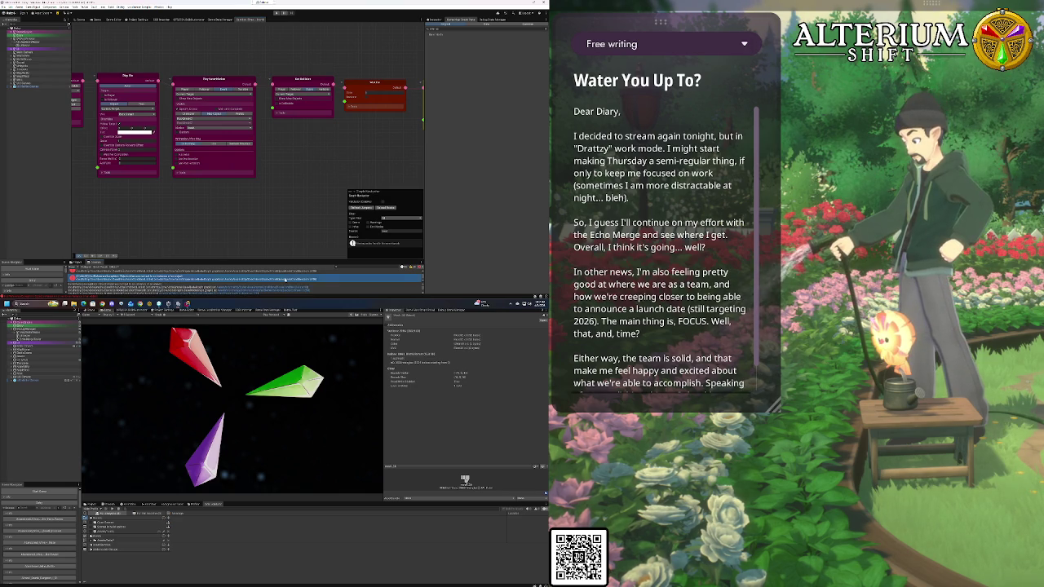
In Rider, review GetAvailableConditions in BaseNodeGraph, then return to Unity
key("alt+Tab")
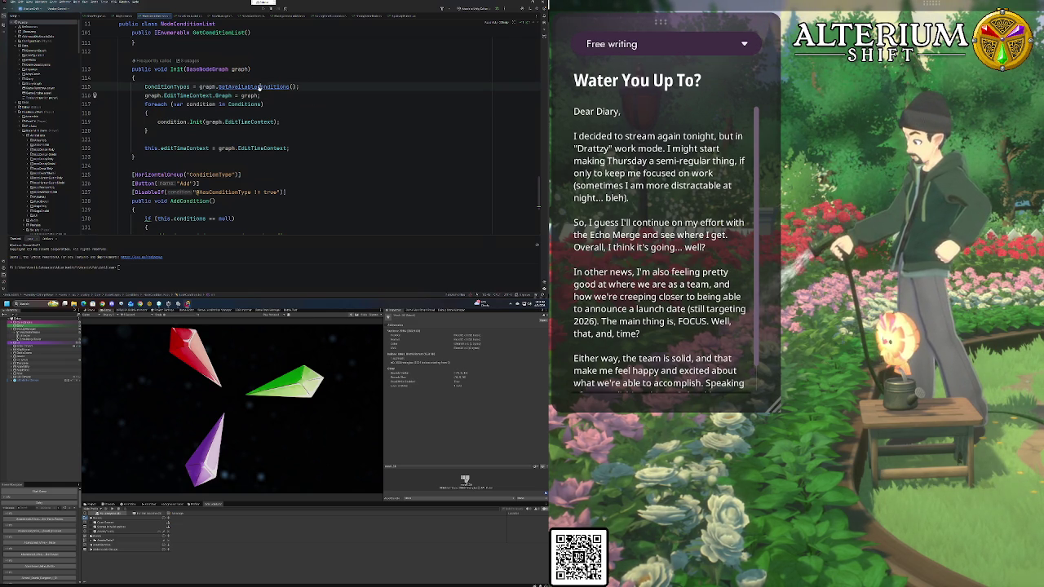
left_click(259, 87, "ctrl")
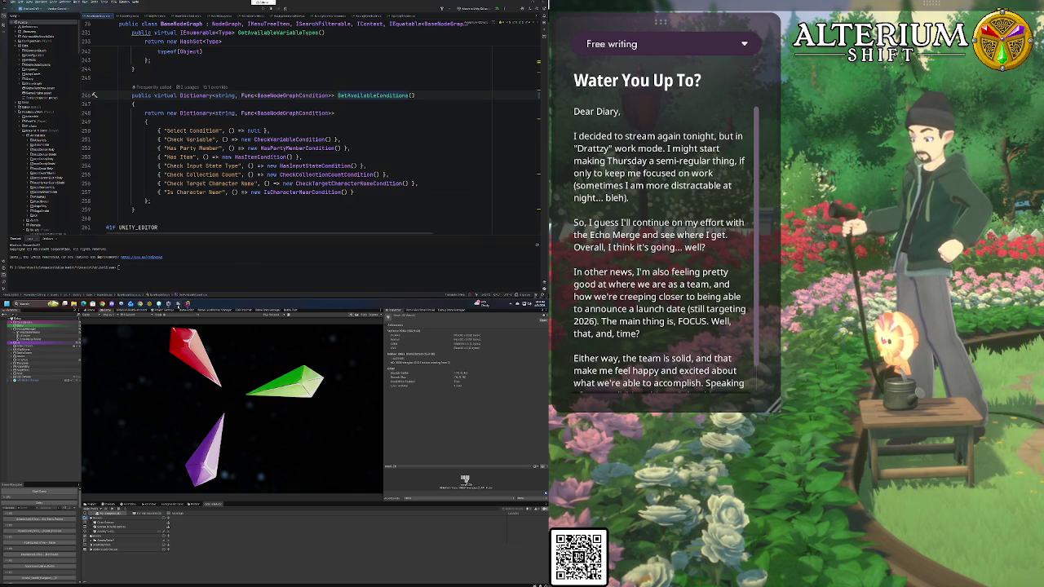
left_click(179, 304)
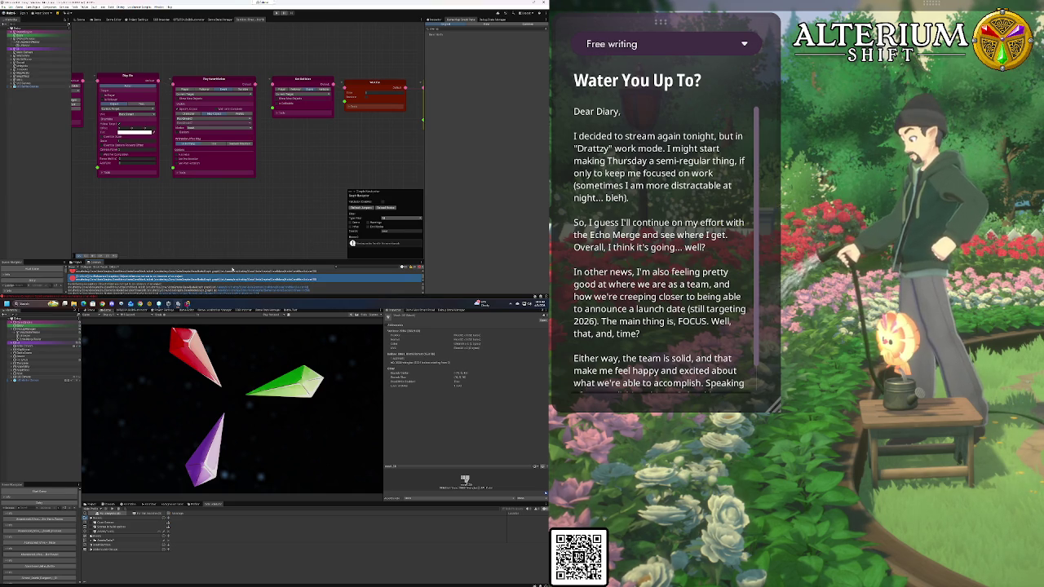
Enlarge the Console panel to read the errors, then switch to NodeExecutionSheet in Rider
left_click_drag(229, 259, 233, 192)
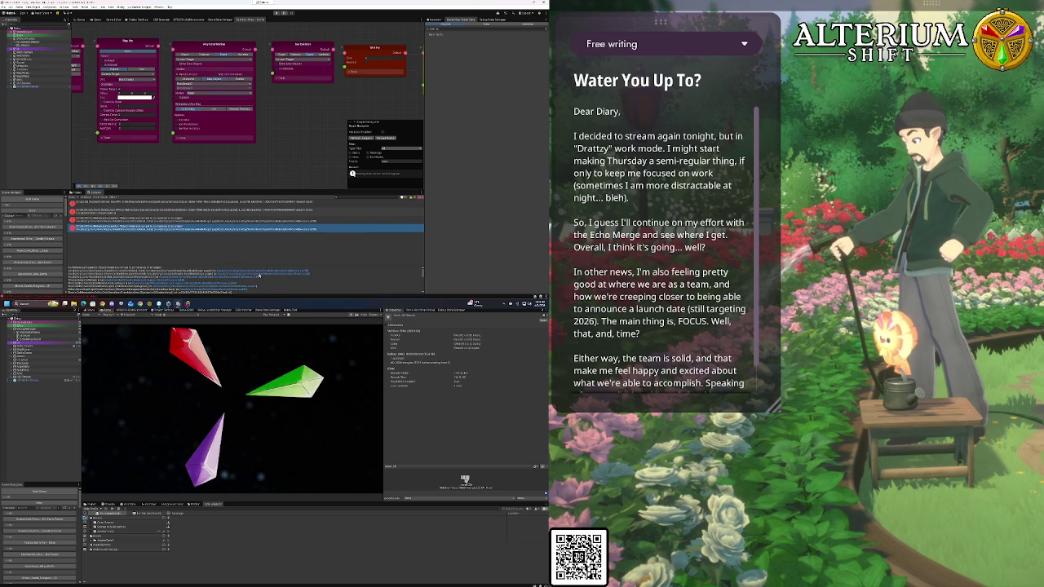
key("alt+Tab")
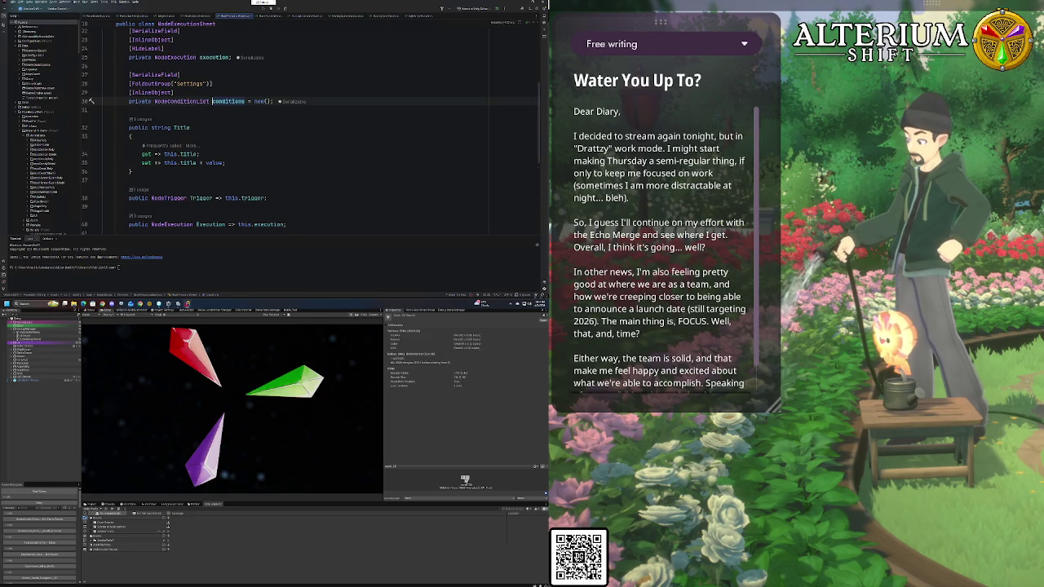
Change Init's call to this.conditions?.Init(graph) so null conditions are skipped, then return to Unity
key("ctrl+alt+Page_Down")
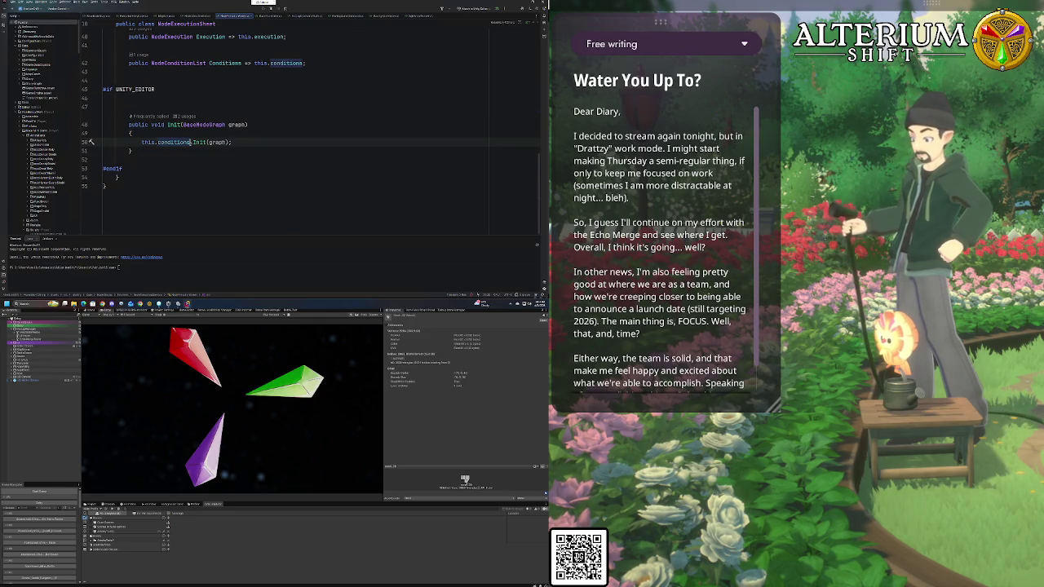
type("?")
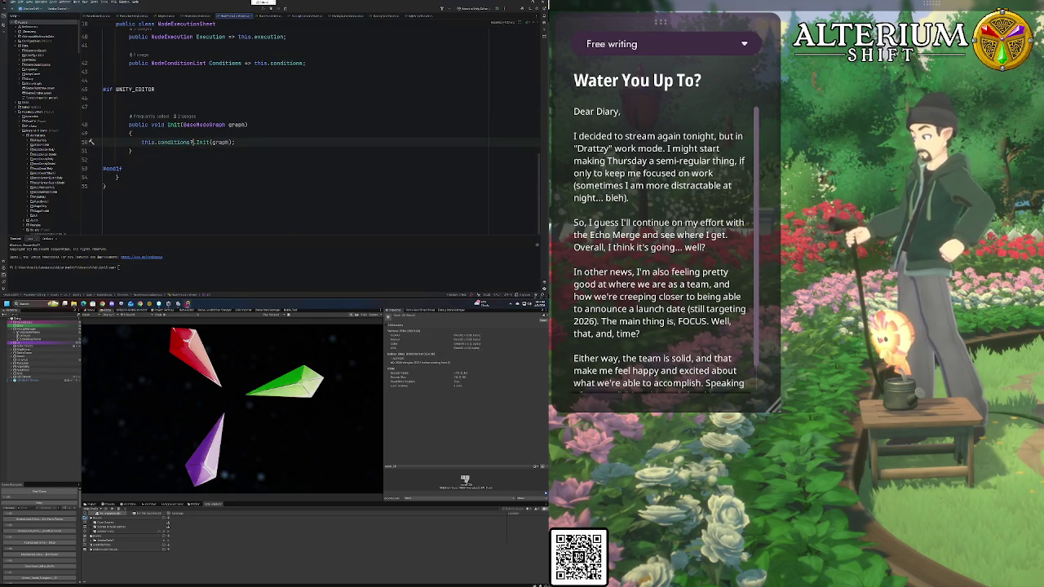
left_click(90, 97)
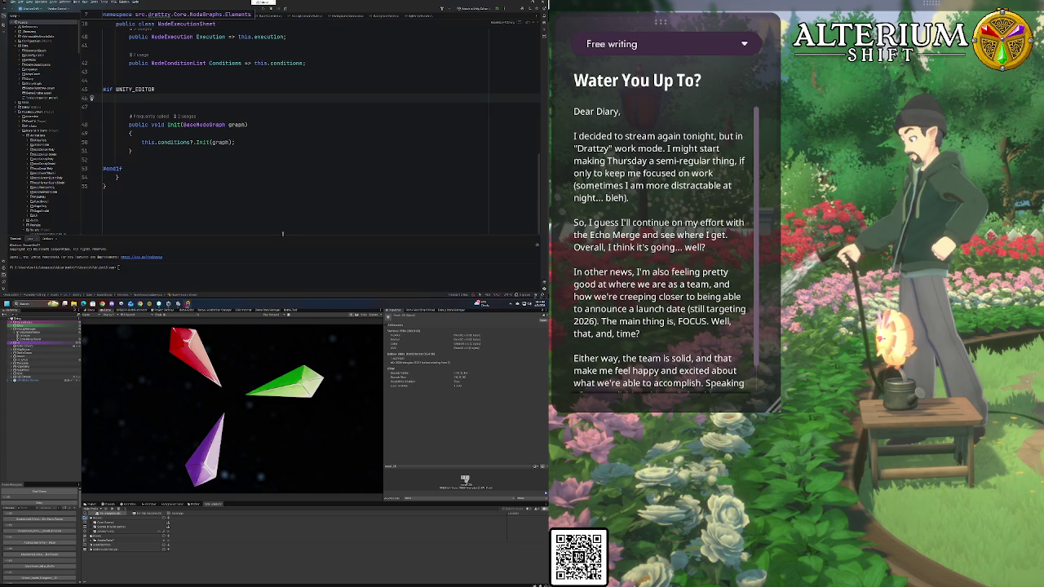
key("alt+Tab")
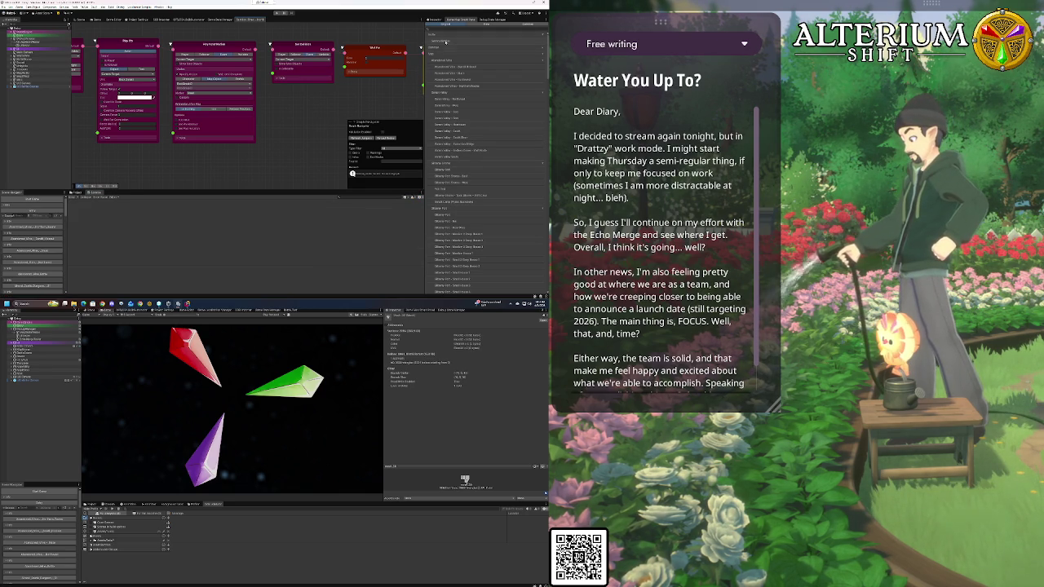
Collapse the graph list and open the Console error's source in NodeConditionList in Rider
left_click(443, 29)
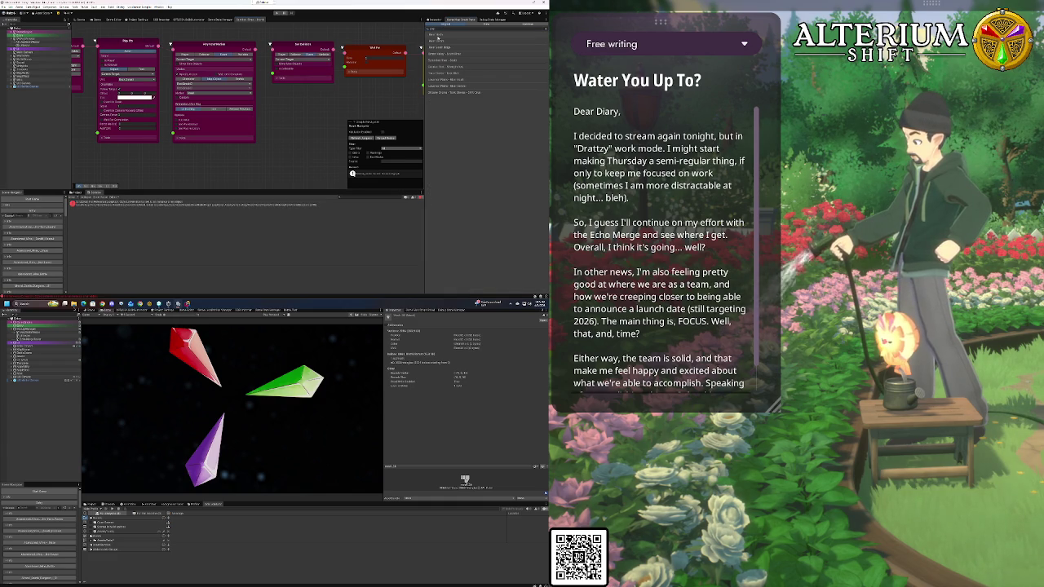
left_click(170, 205)
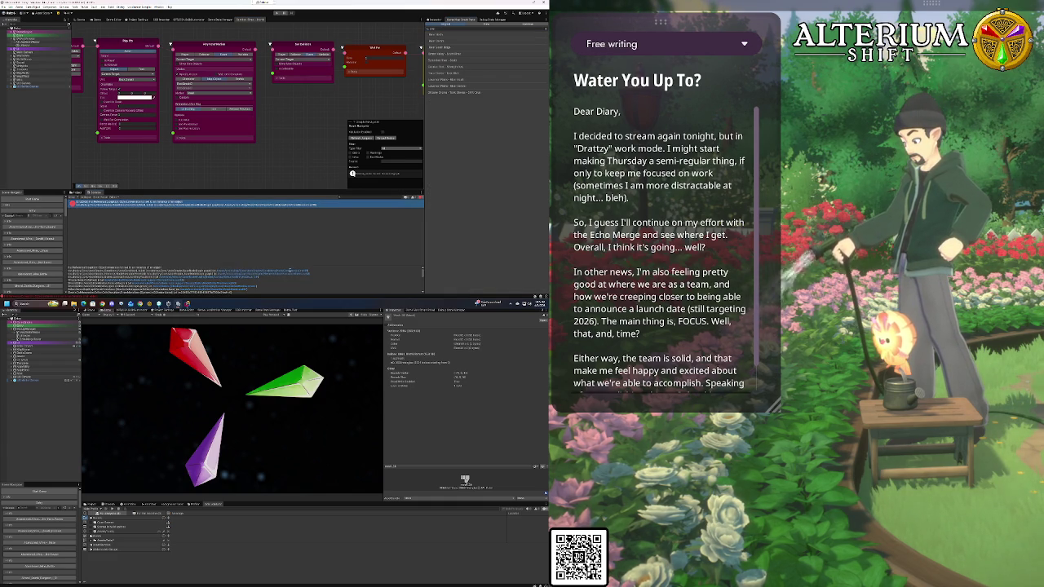
double_click(170, 205)
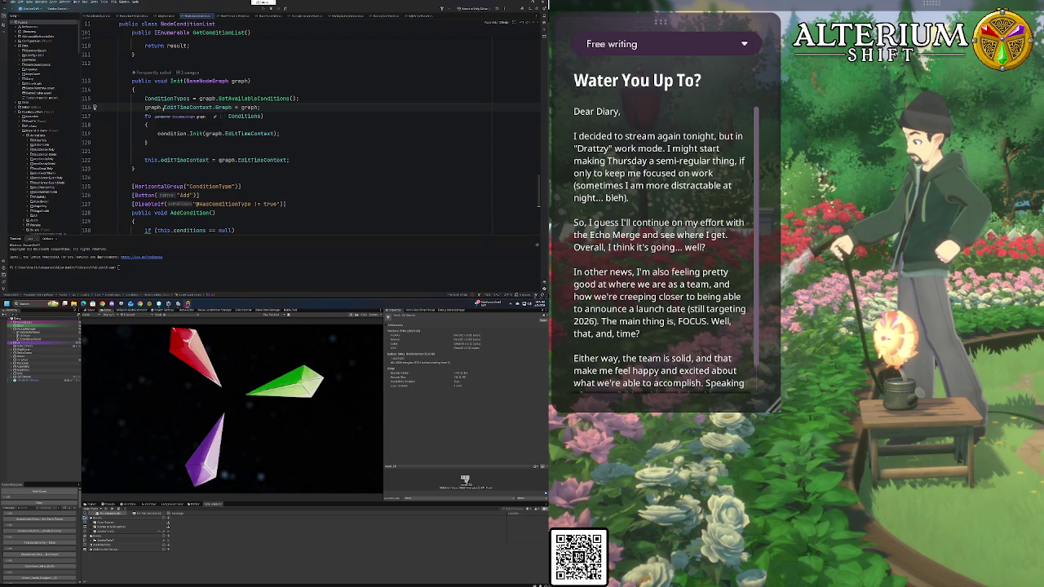
Jump to EditTimeContext in BaseNodeGraph and convert the GraphContextContainer creation to an object initializer
left_click(186, 107, "ctrl")
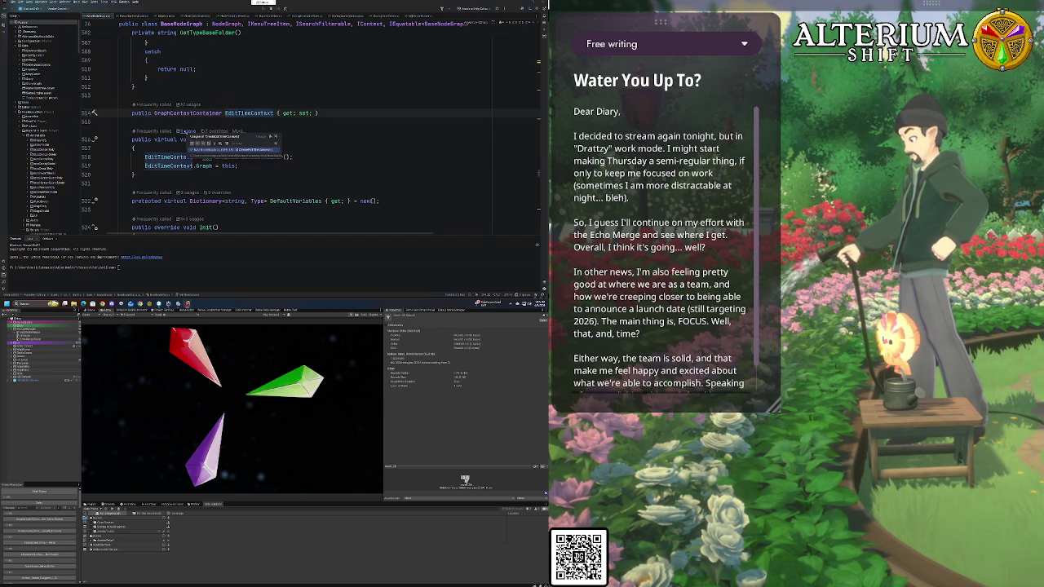
left_click(336, 129)
left_click(330, 113)
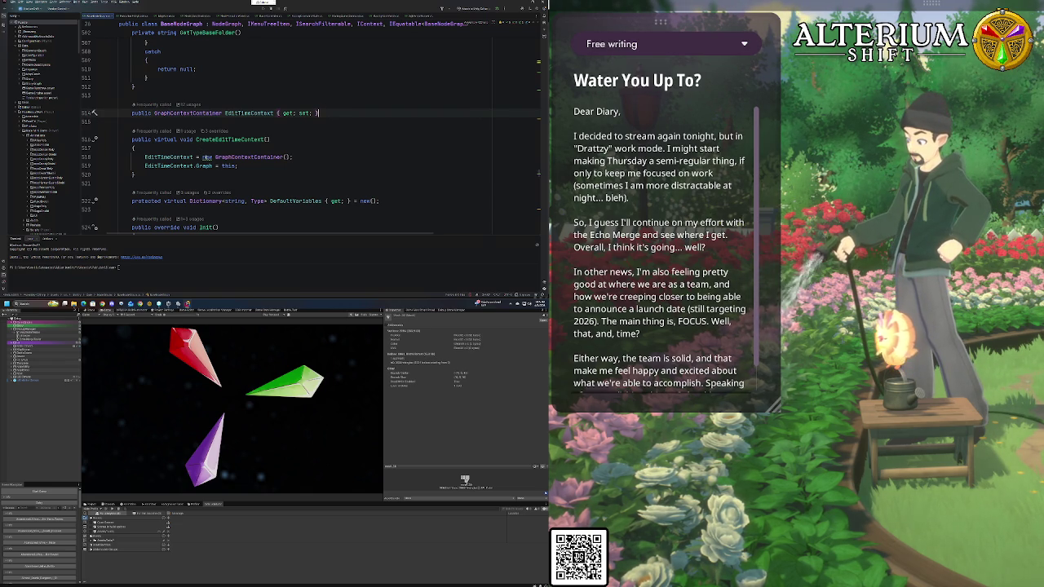
left_click(205, 156)
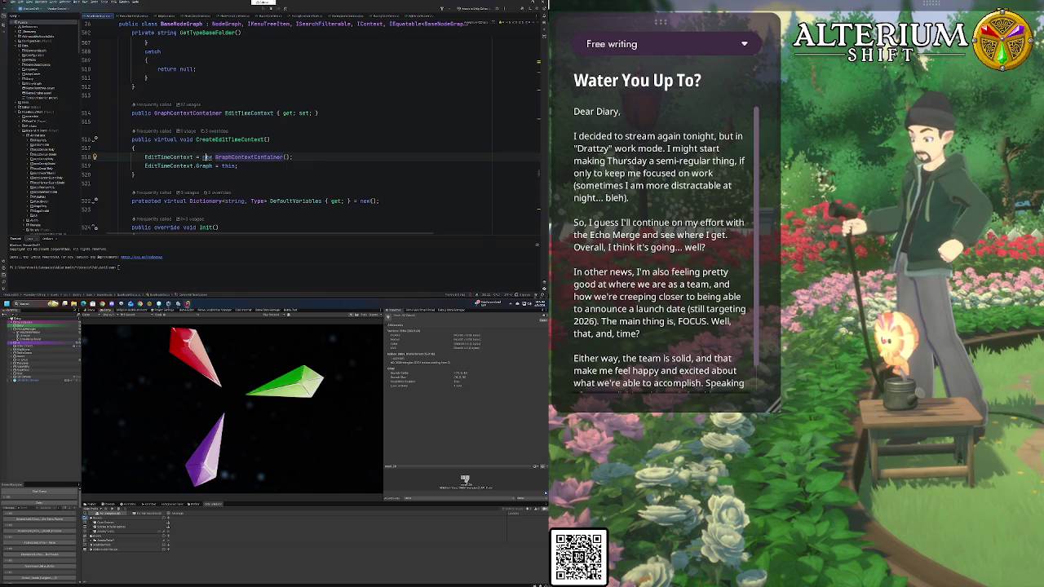
key("alt+Return")
key("Return")
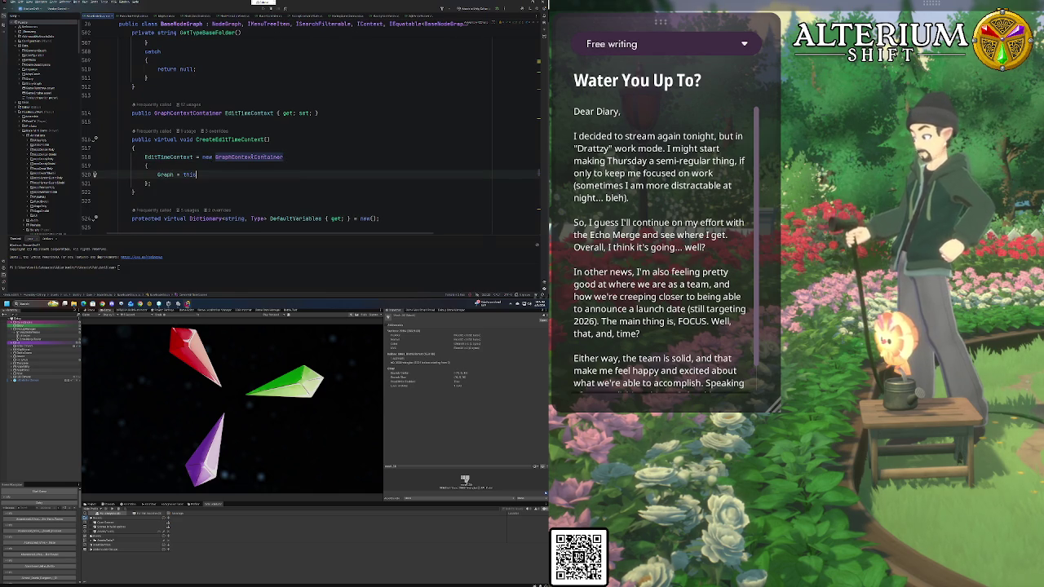
scroll(244, 180, "down", 1)
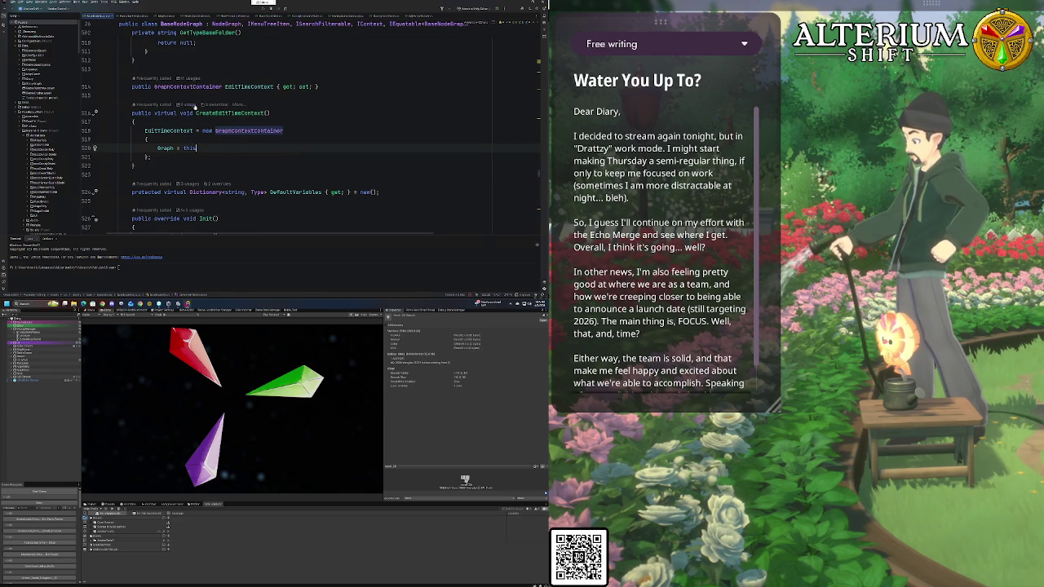
Trace where CreateEditTimeContext is called, navigate back, and start a new line above EditTimeContext
left_click(189, 105)
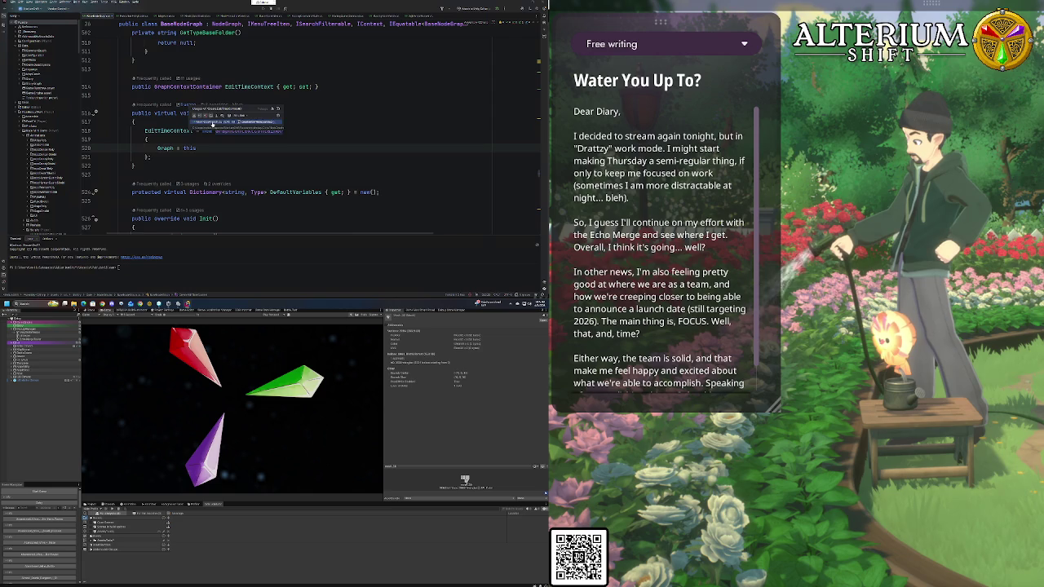
left_click(212, 122)
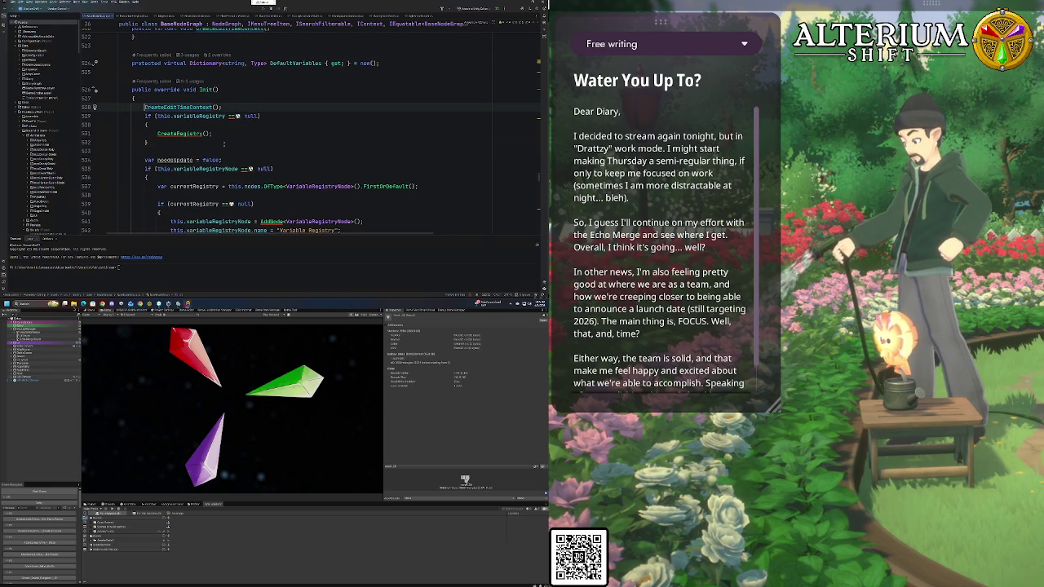
left_click(166, 109, "ctrl")
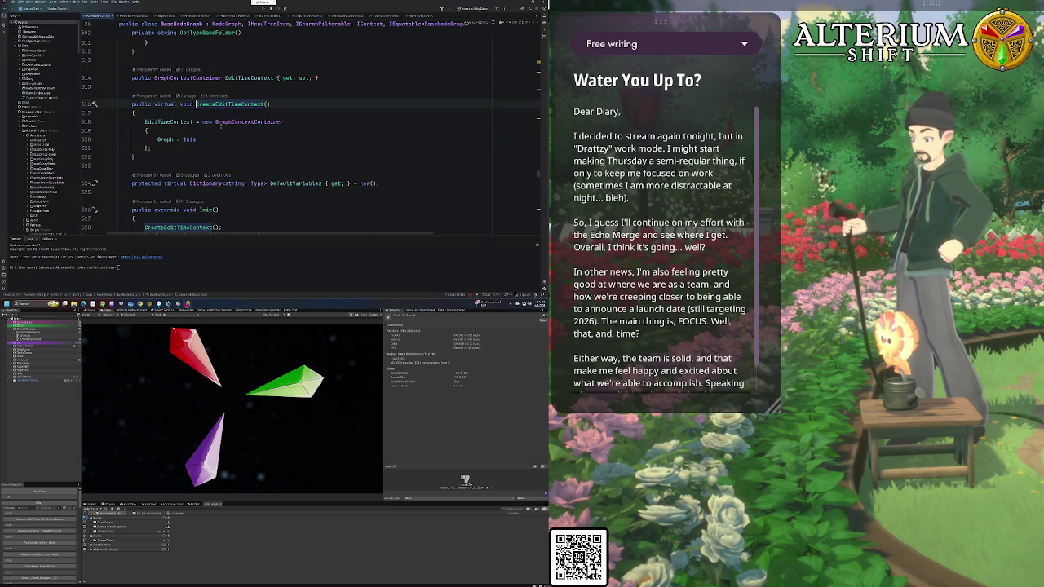
key("ctrl+minus")
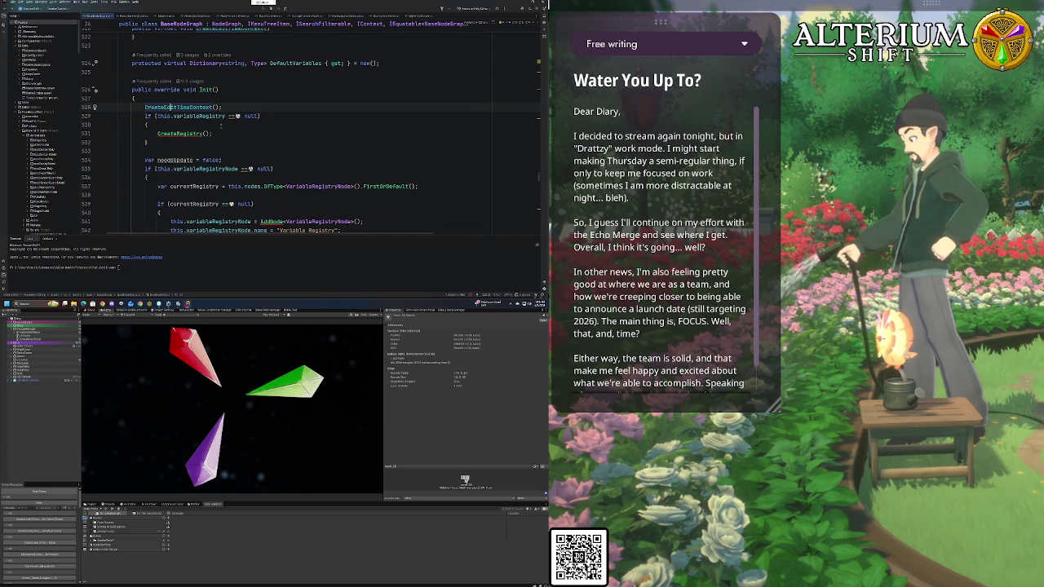
key("ctrl+minus")
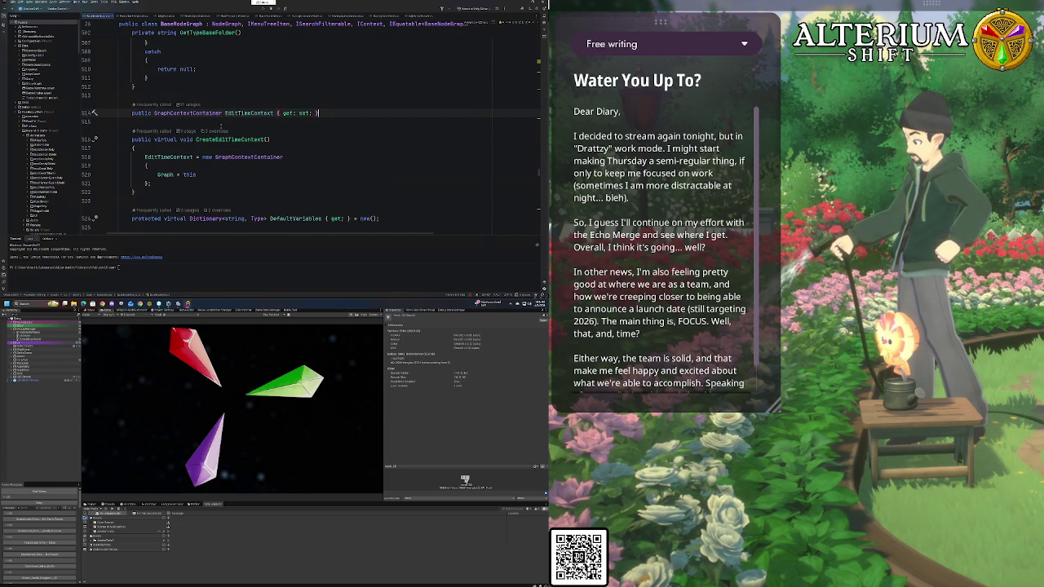
key("ctrl+shift+minus")
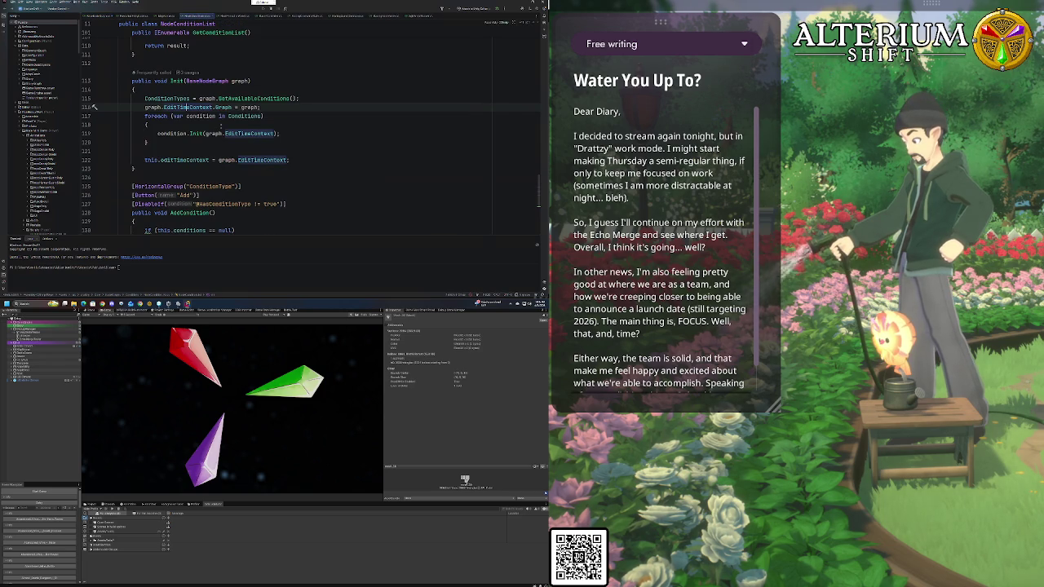
left_click(299, 98)
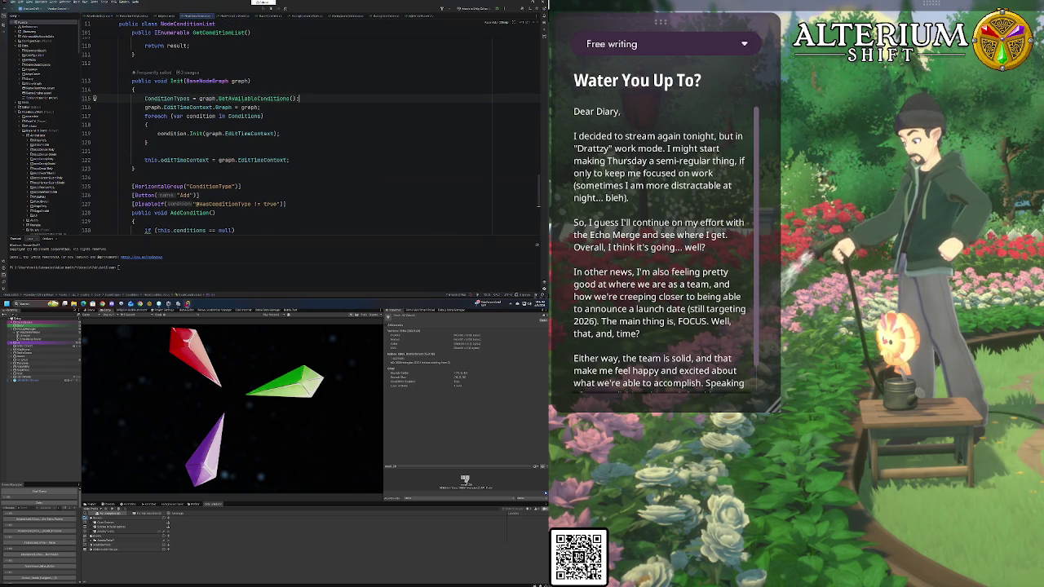
left_click(178, 107, "ctrl")
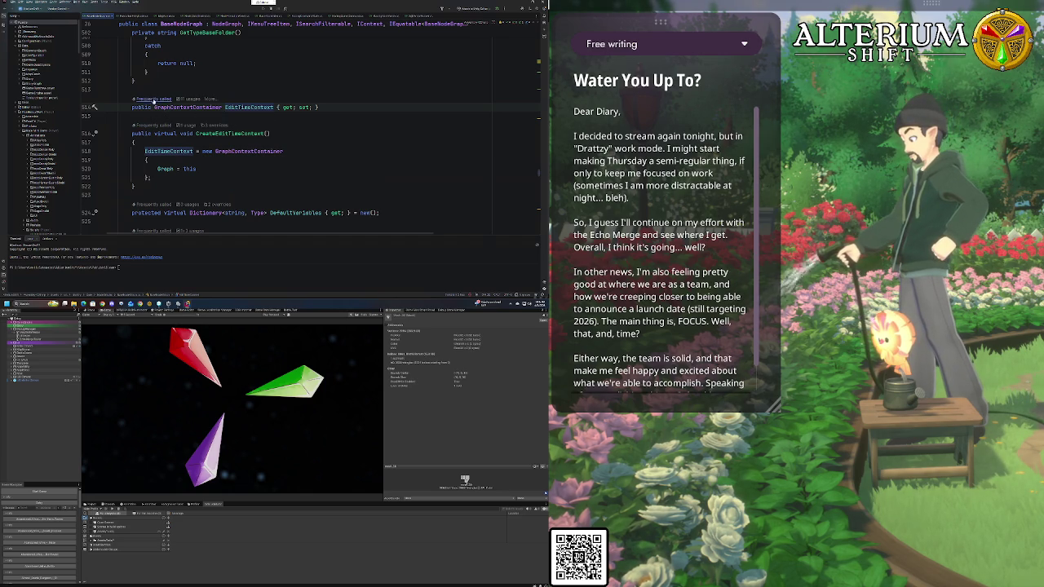
left_click(154, 82)
Add a private GraphContextContainer backing field above the EditTimeContext property
key("Return")
key("Return")
type("private ")
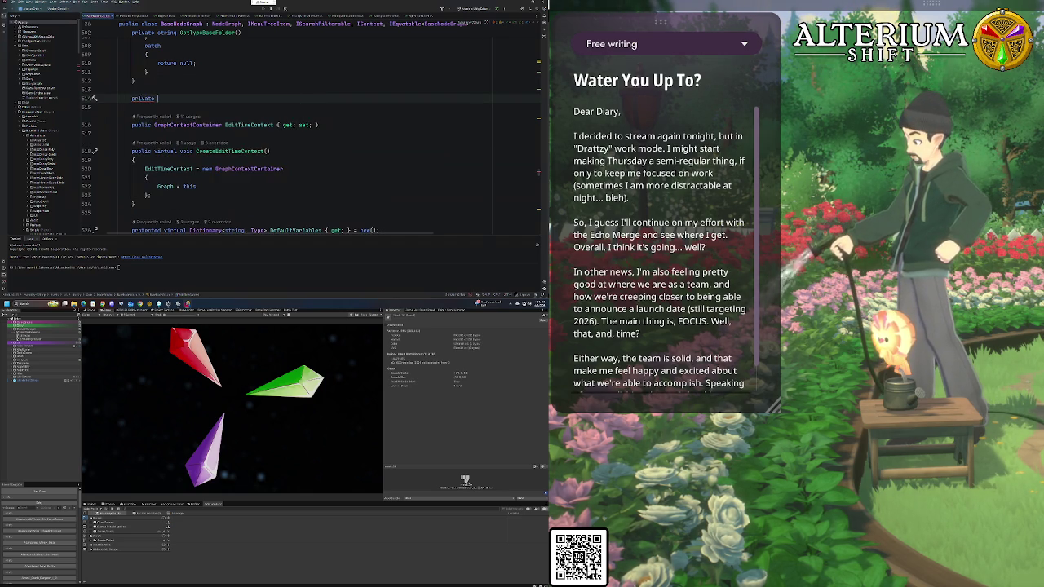
type("Gra")
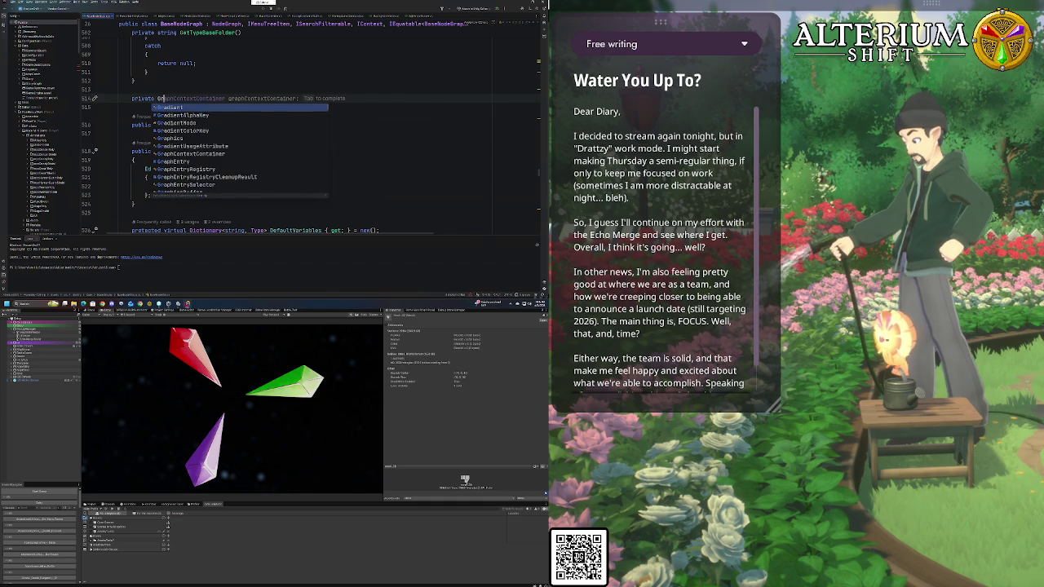
key("Tab")
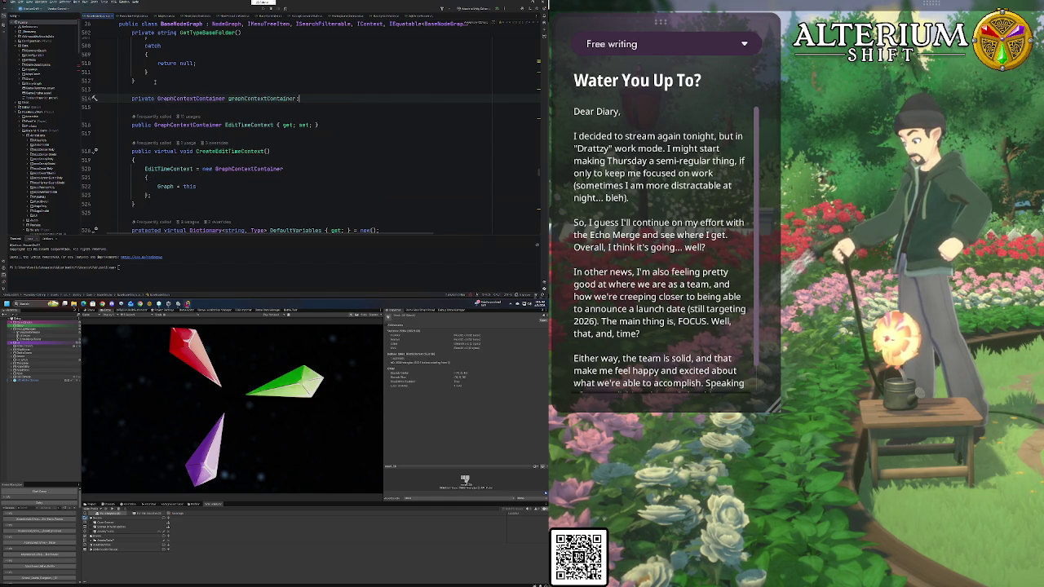
mouse_move(194, 99)
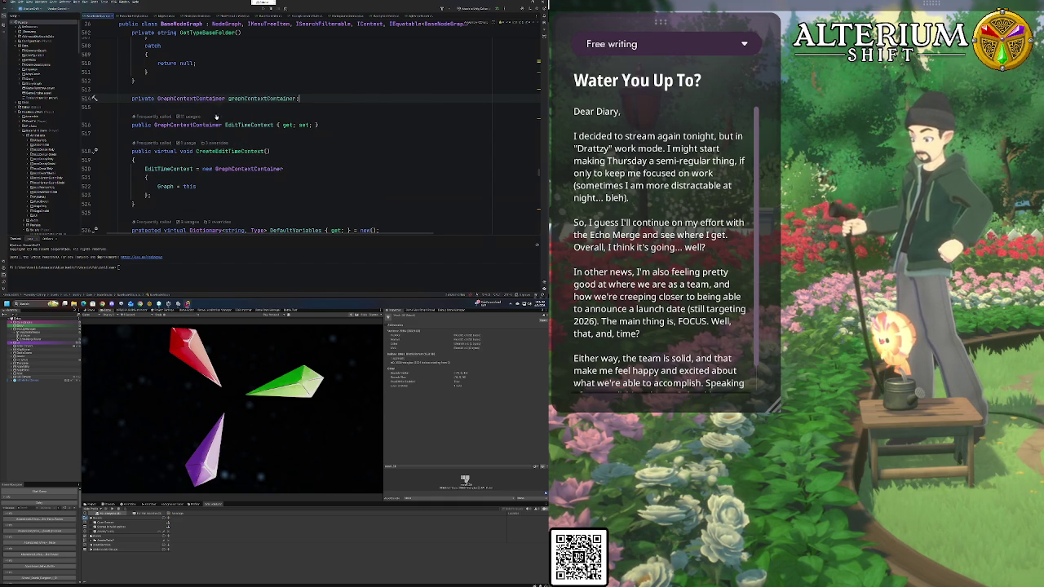
Replace EditTimeContext's auto-property get/set accessors with a block body
left_click(322, 125)
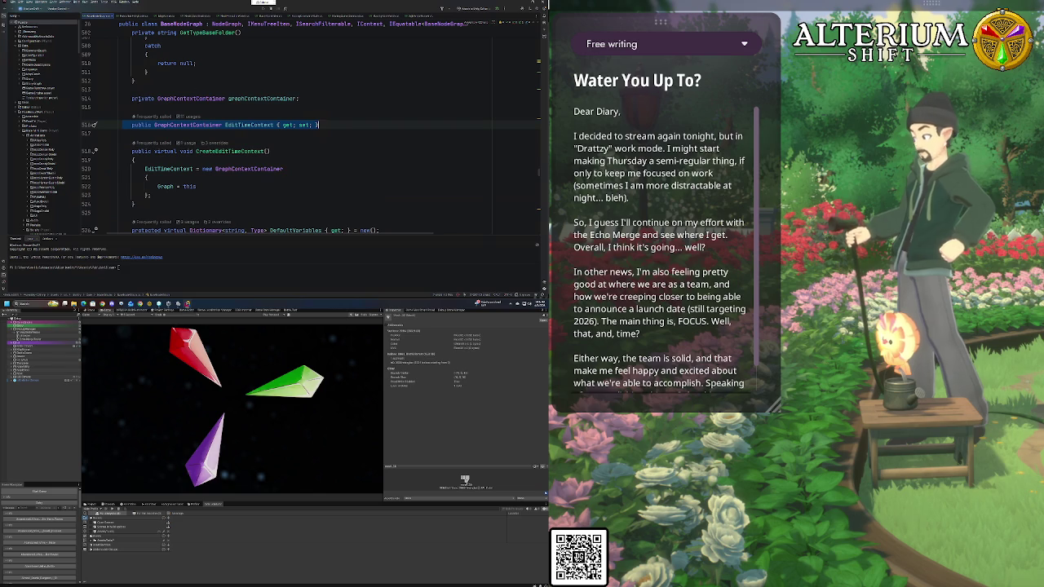
key("Left")
key("Left")
key("Left")
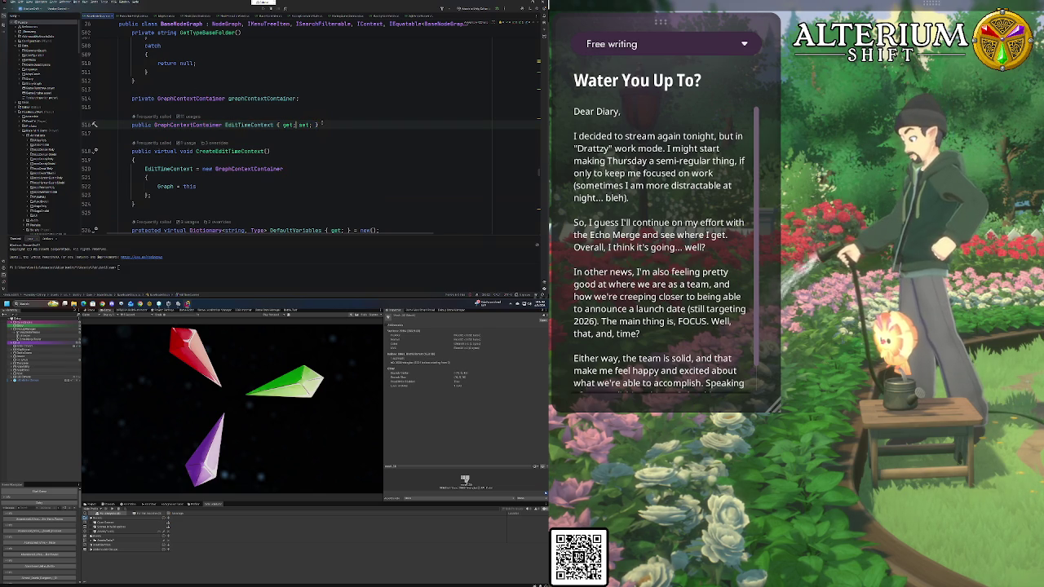
key("shift+End")
key("BackSpace")
key("BackSpace")
key("BackSpace")
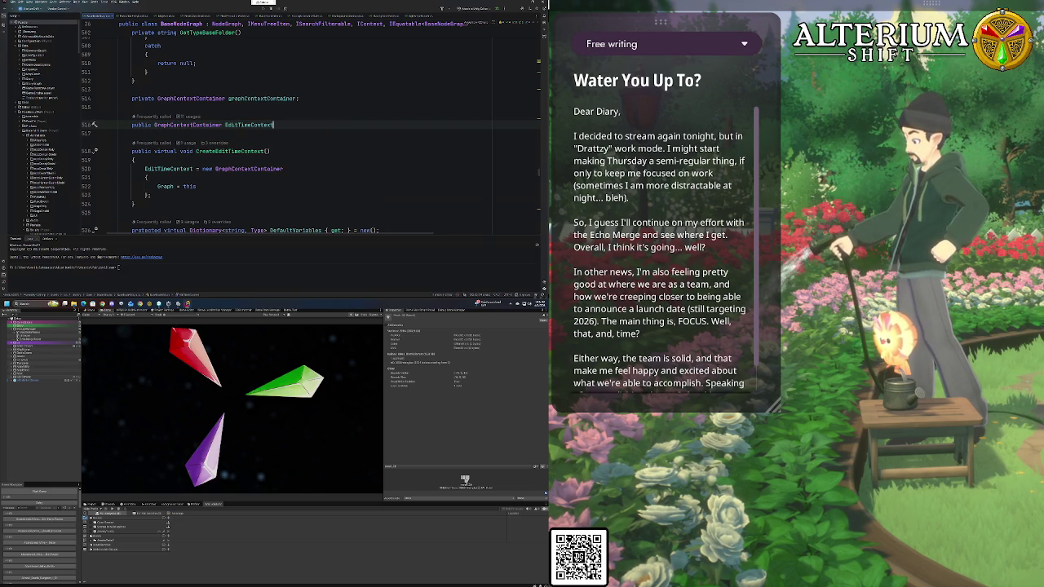
type(" =>")
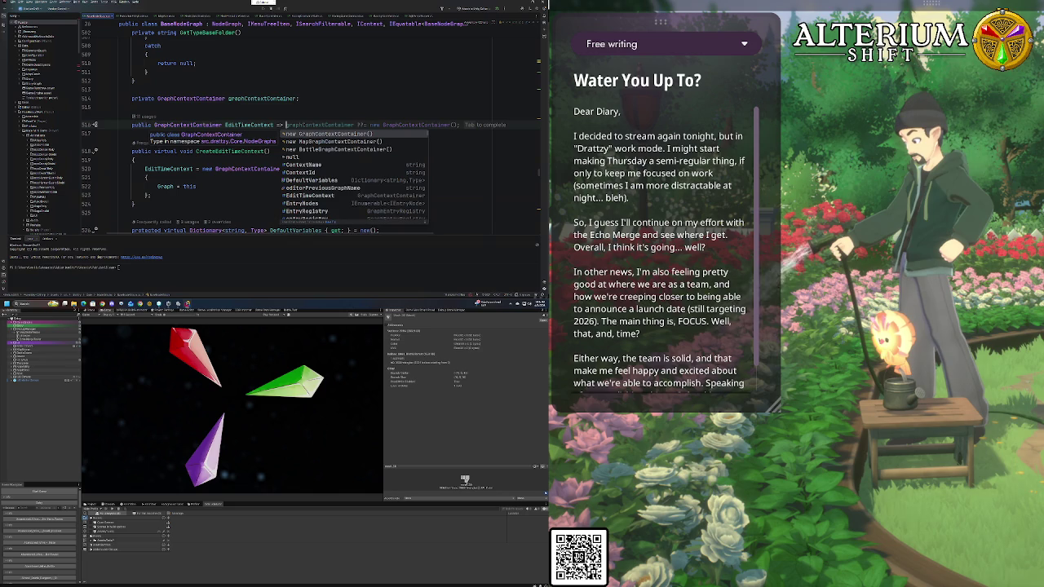
key("BackSpace")
key("BackSpace")
key("BackSpace")
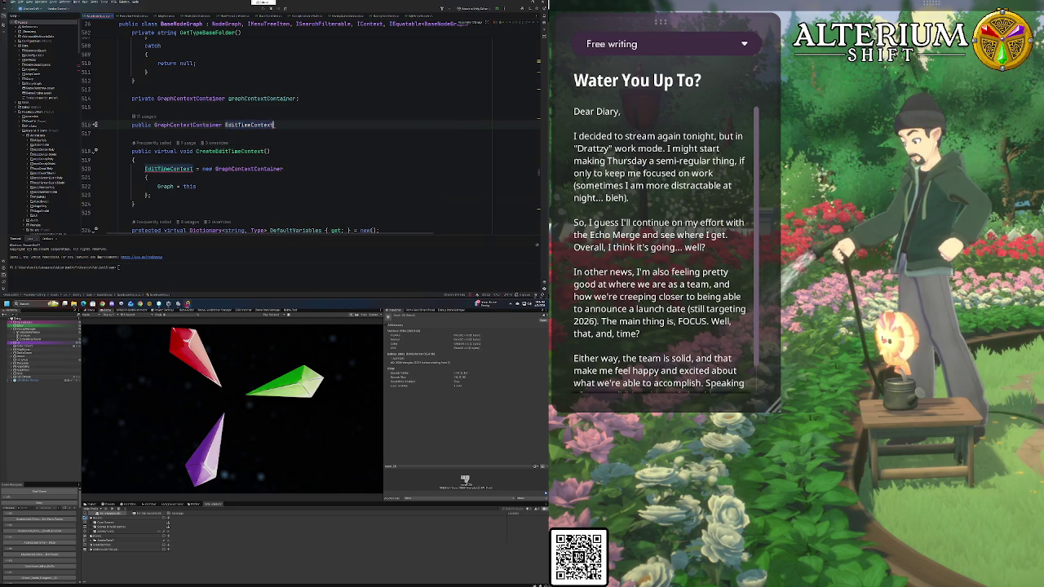
key("Return")
type("{")
key("Return")
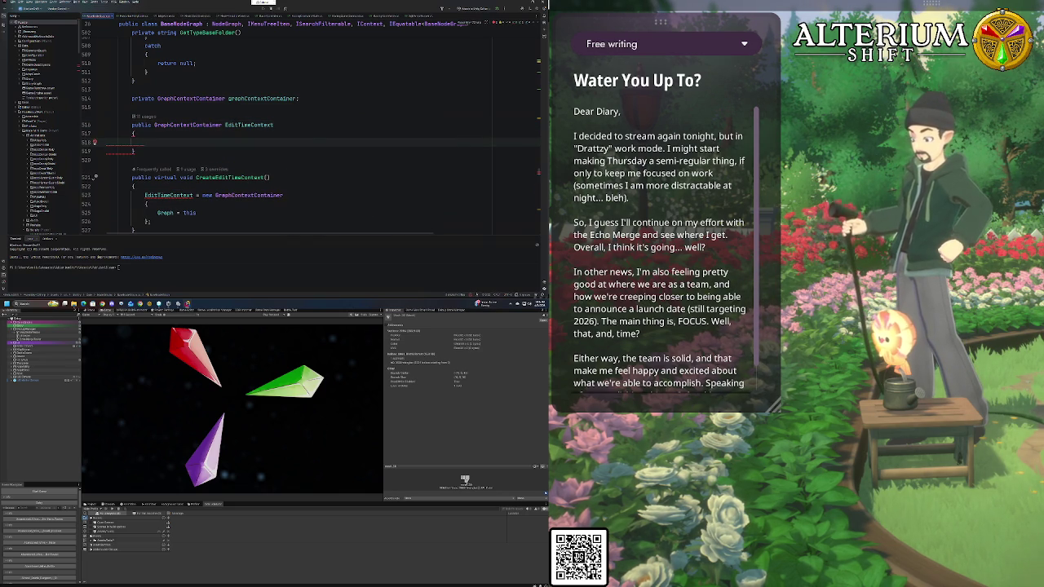
Write the getter as graphContextContainer ??= new GraphContextContainer(Graph) and open Graph's definition
type("get => graphContextContainer")
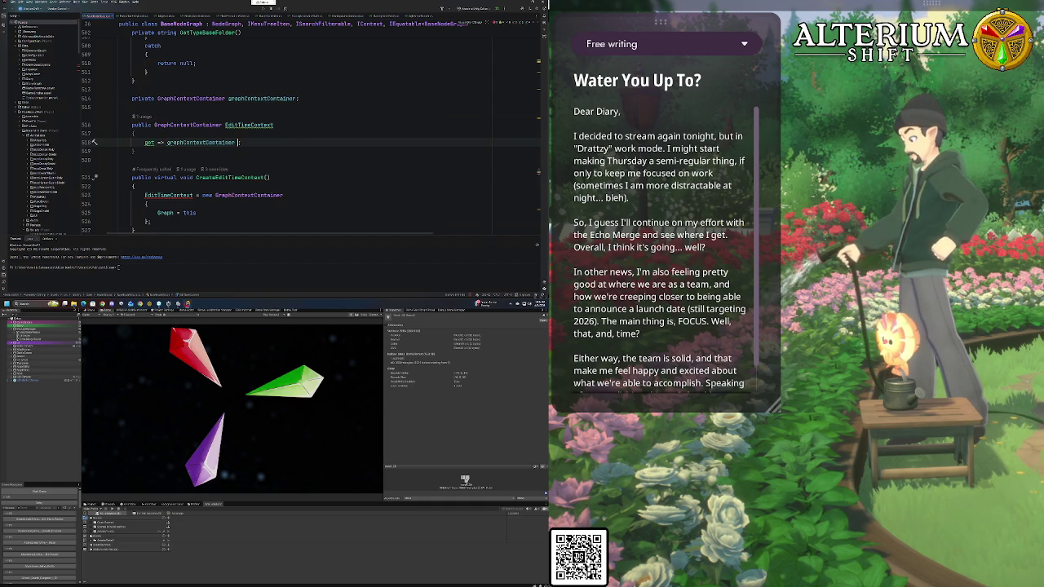
type(";??")
key("BackSpace")
type("=")
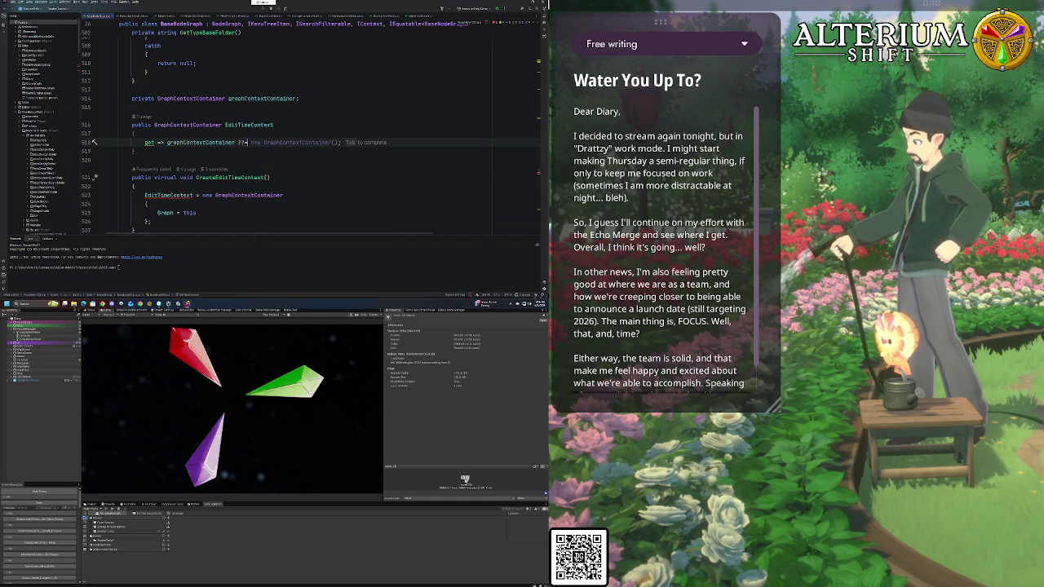
key("Tab")
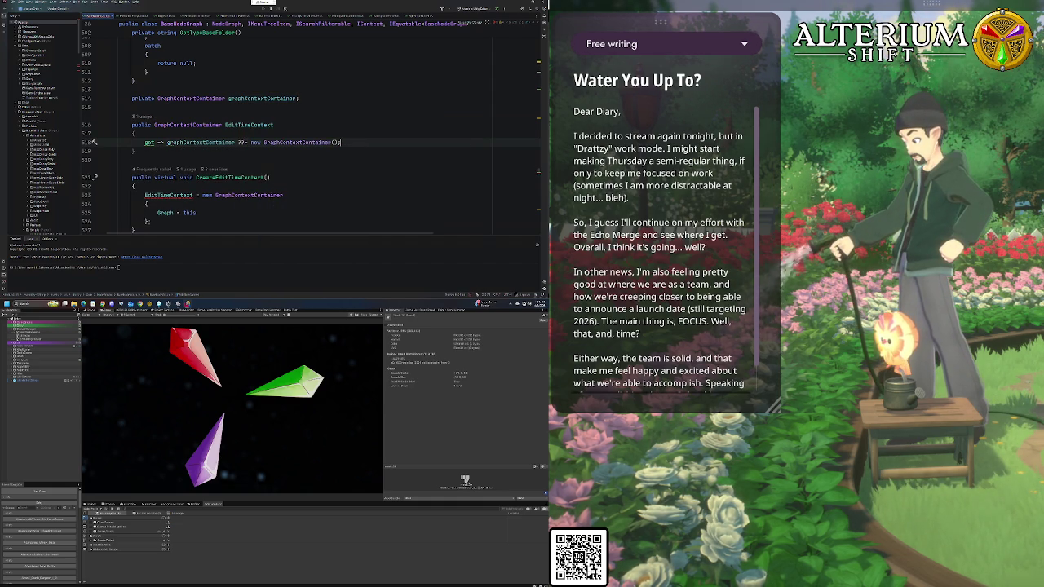
key("Left")
key("Left")
type("Grap")
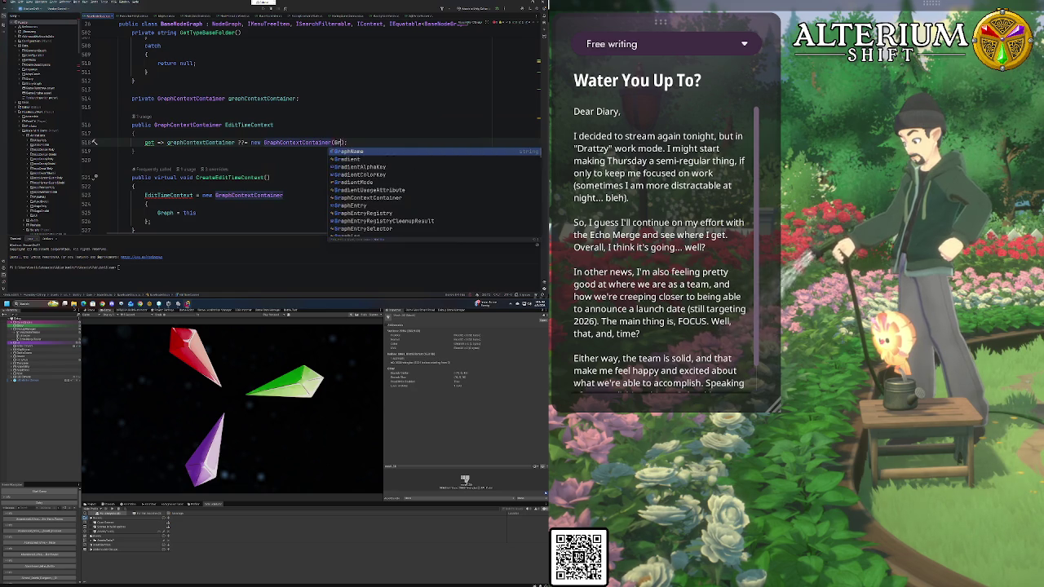
type("h")
left_click(107, 107)
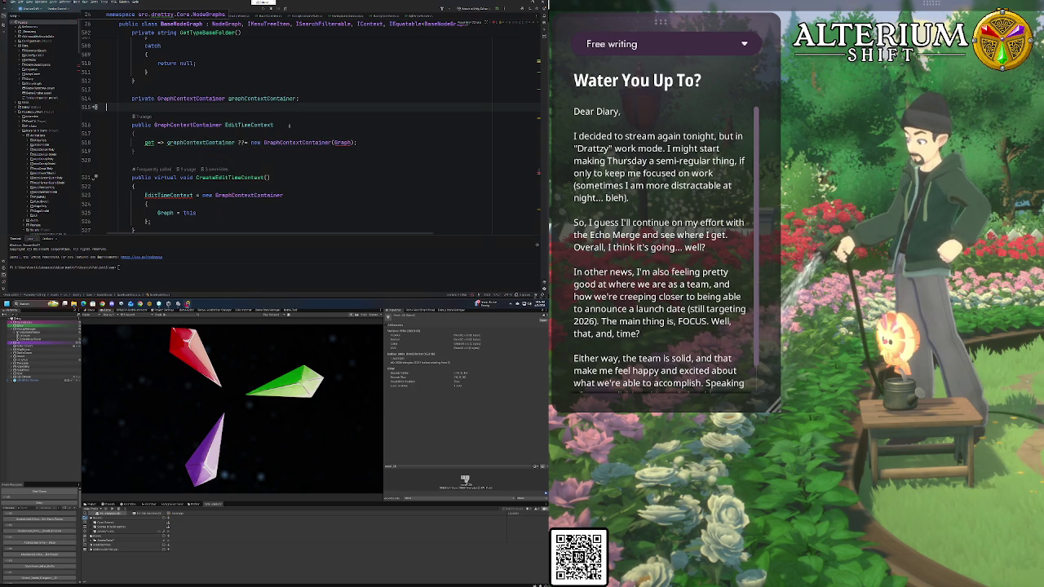
scroll(326, 142, "down", 1)
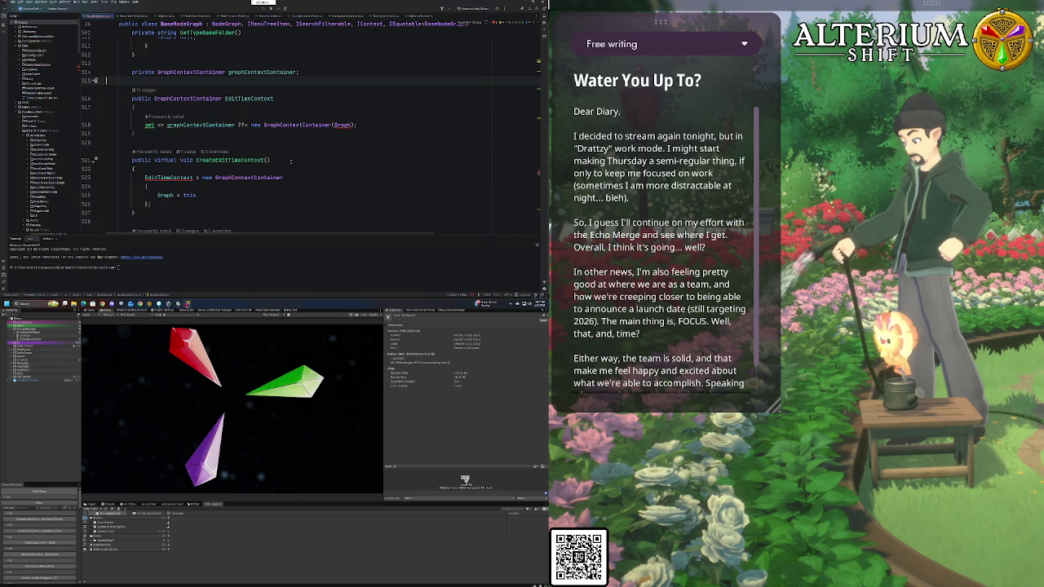
left_click(161, 199, "ctrl")
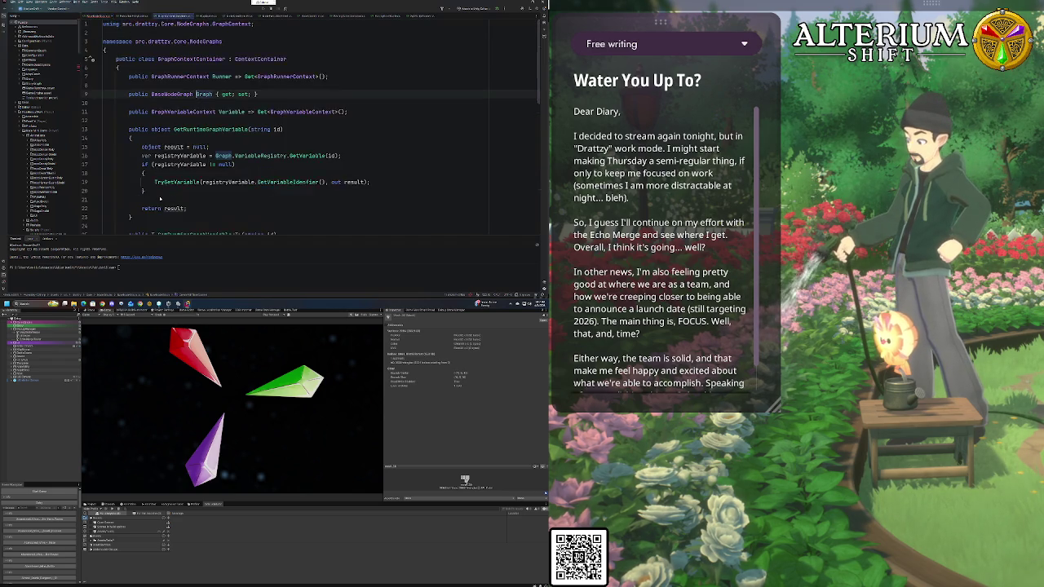
Return to BaseNodeGraph and replace the expression-bodied getter with a block body
key("ctrl+alt+Left")
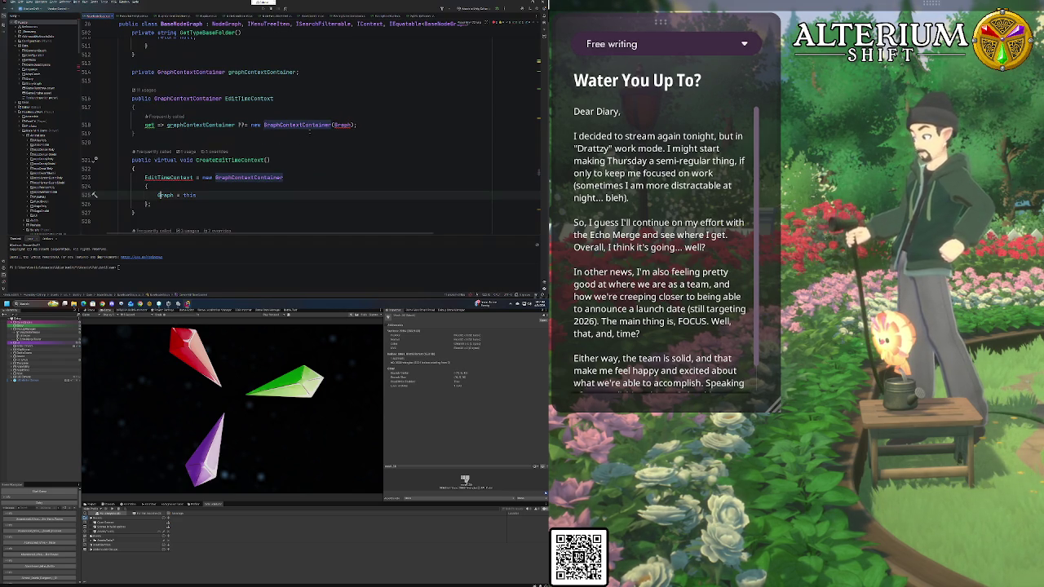
left_click(346, 124)
left_click(178, 125)
key("ctrl+Left")
key("ctrl+Left")
key("shift+End")
key("Delete")
type("{")
key("Return")
scroll(228, 156, "down", 1)
Rename the backing field to editTimeContext
type("this.ed")
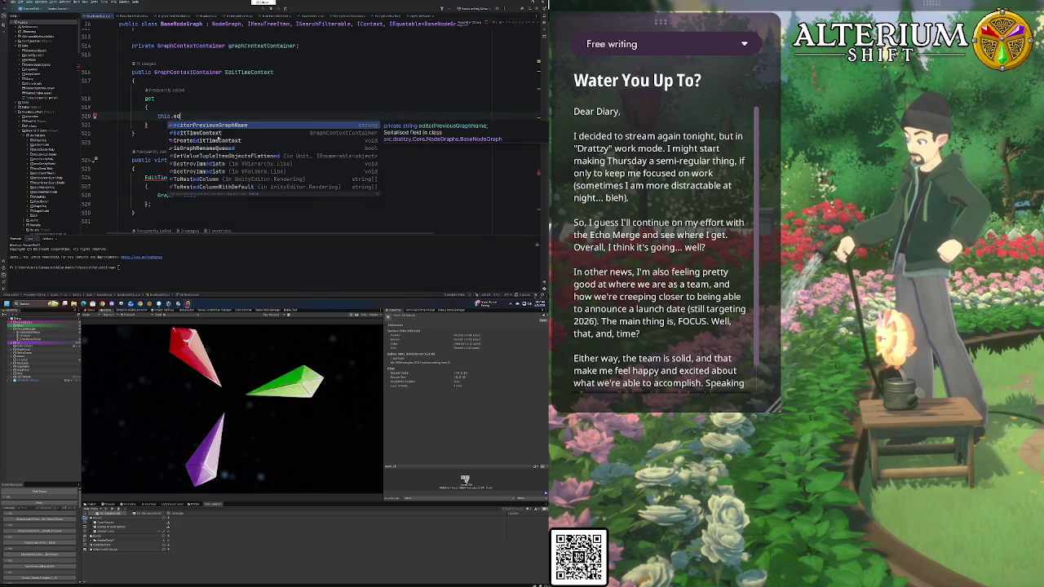
left_click(209, 133)
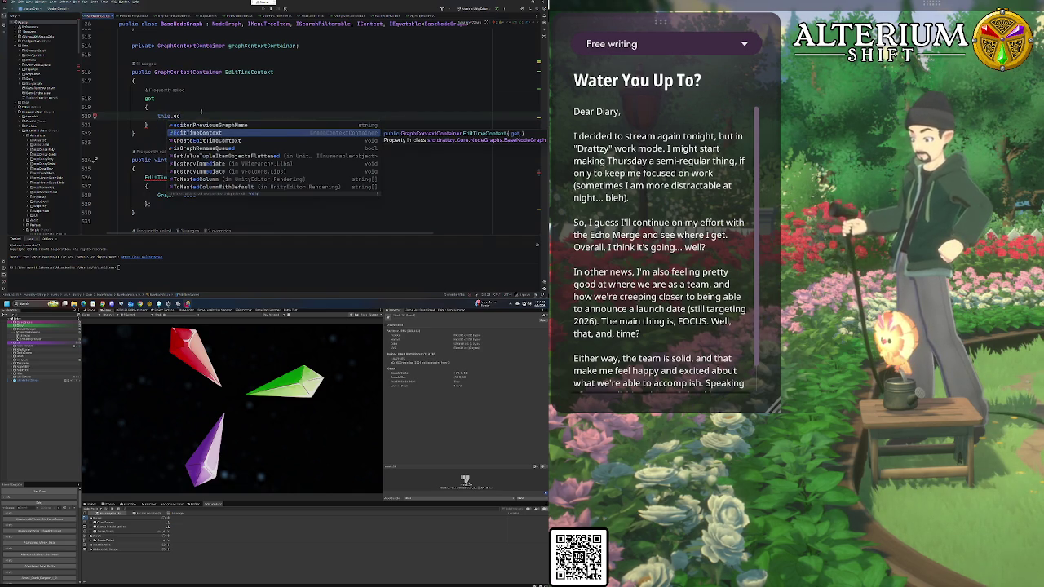
left_click(94, 106)
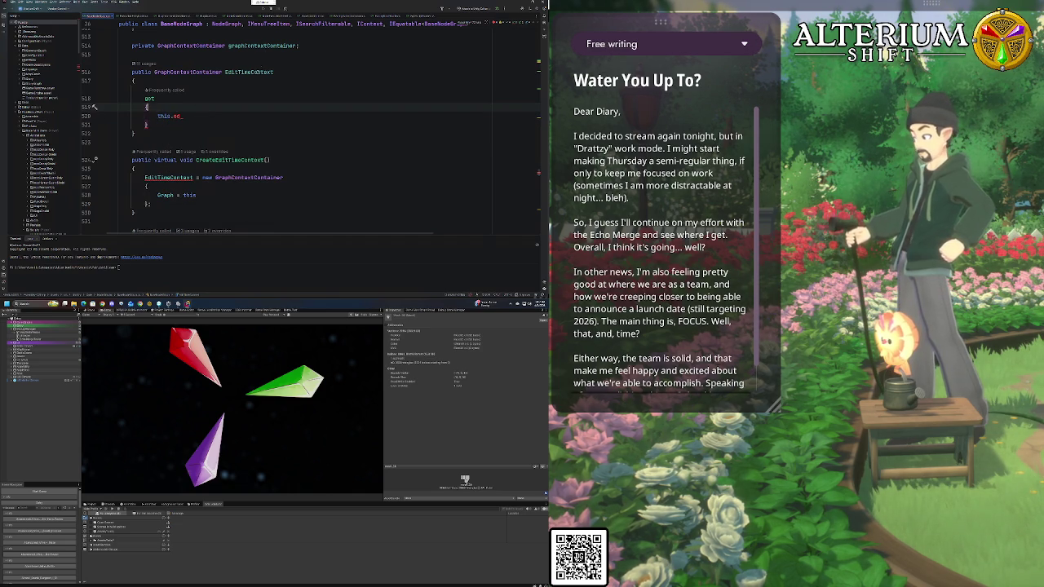
left_click(297, 46)
key("ctrl+BackSpace")
type("editTime")
key("Tab")
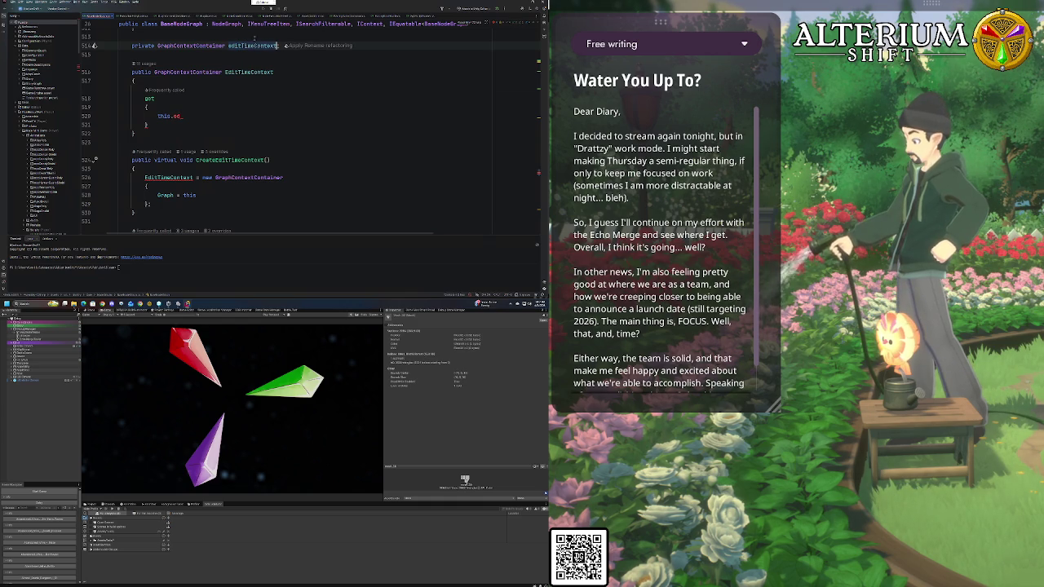
Write the getter line this.editTimeContext ??= new GraphContextContainer(this)
left_click(184, 116)
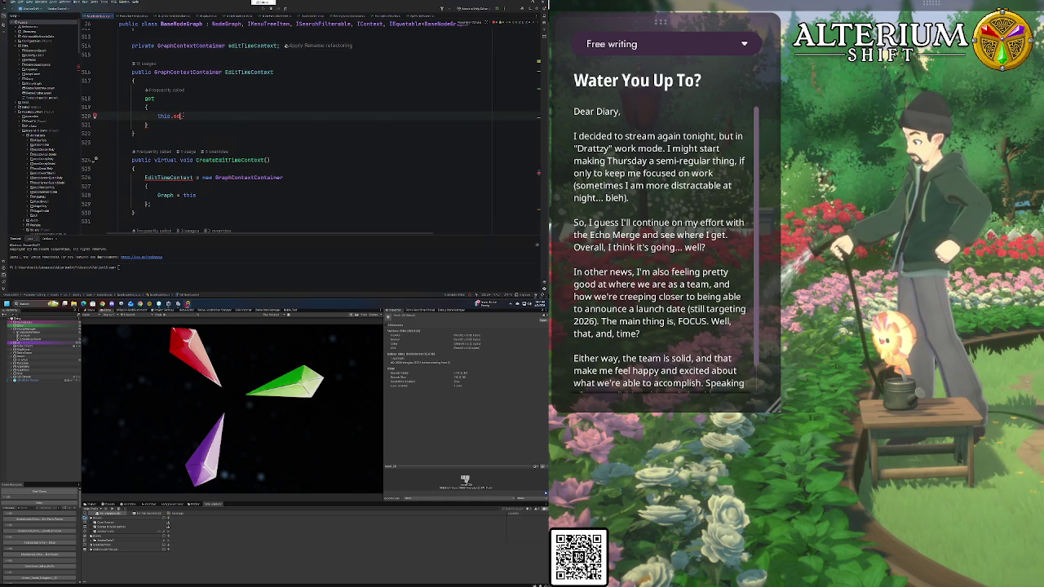
type("itTimeContext")
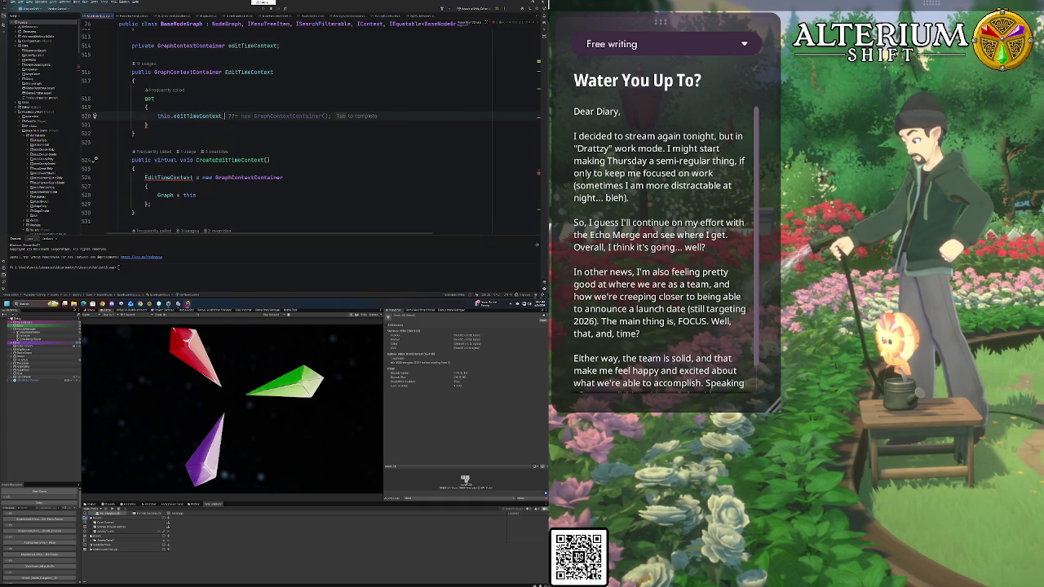
key("Tab")
key("Left")
key("Left")
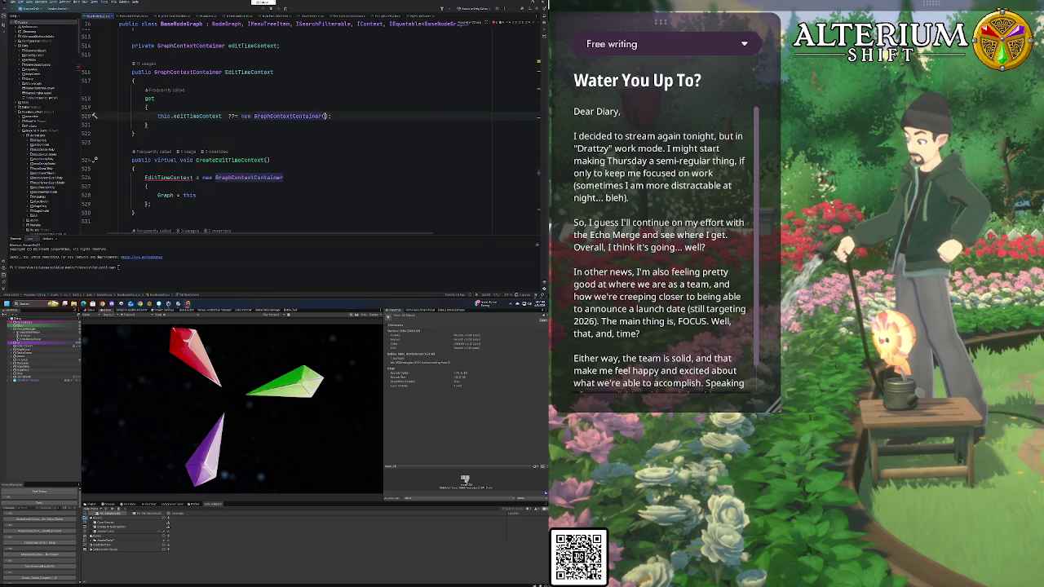
type("Graph")
left_click(238, 79)
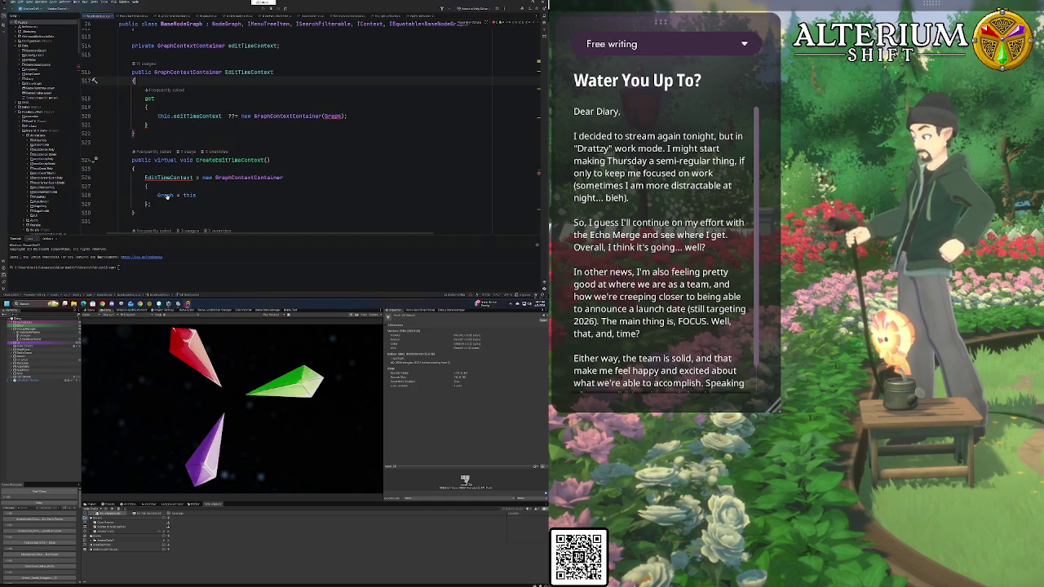
left_click(342, 109)
double_click(332, 115)
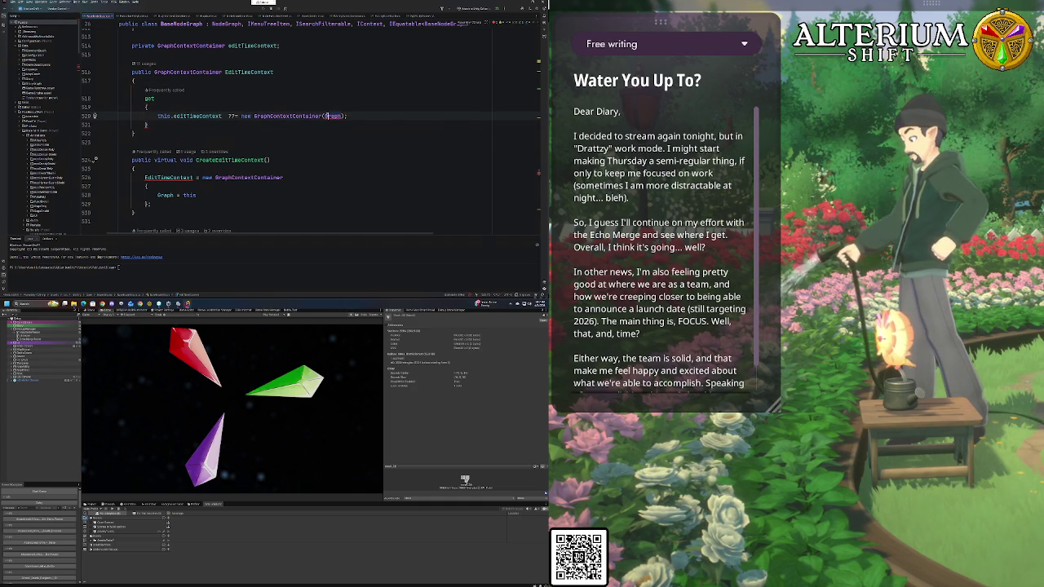
type("this")
key("Up")
key("Up")
key("Down")
key("Down")
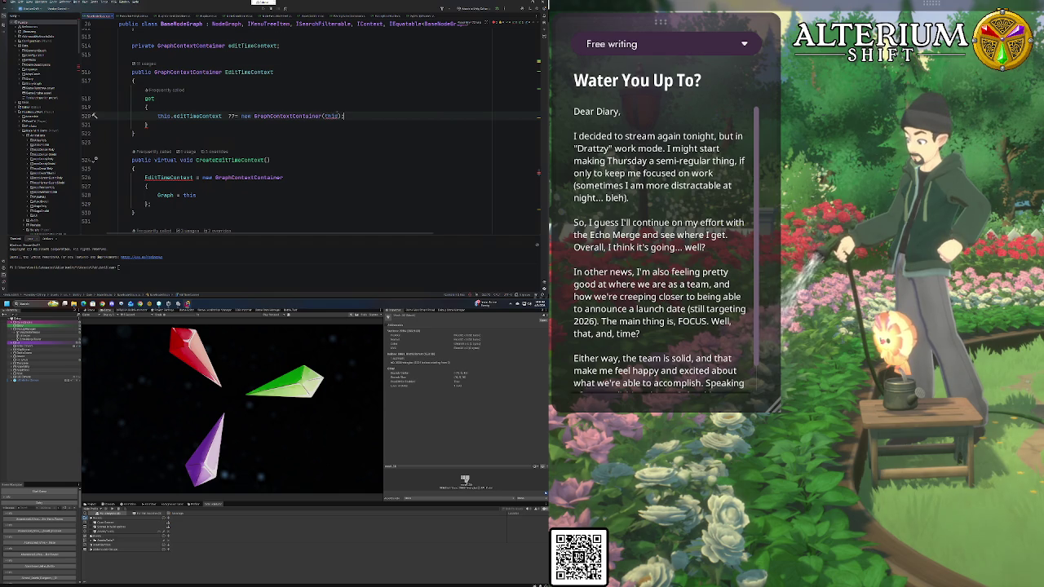
Drop the constructor argument and add this.editTimeContext.Graph = this in the getter
key("BackSpace")
key("BackSpace")
key("BackSpace")
key("End")
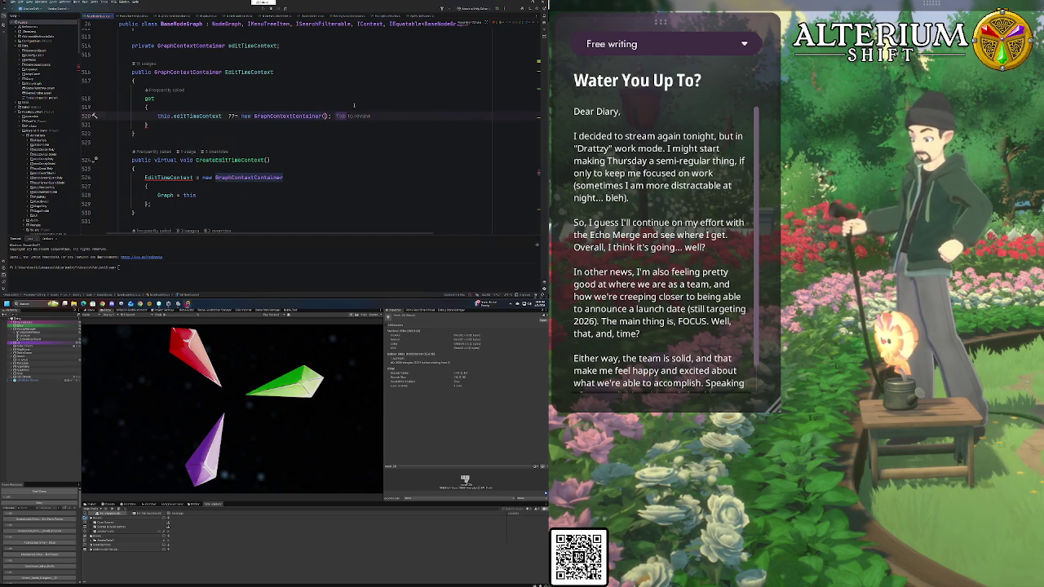
key("Return")
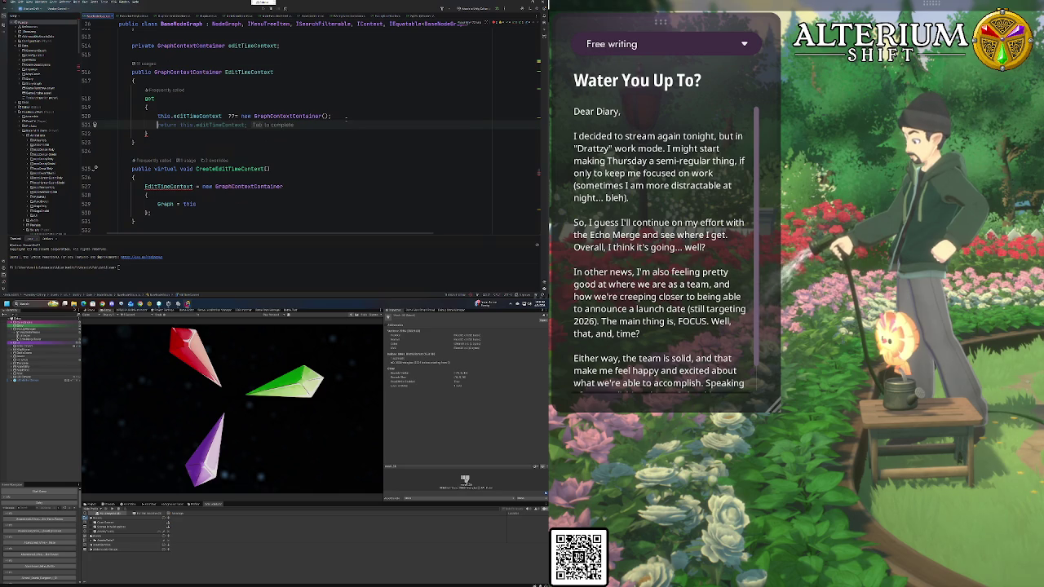
type("this.ed")
key("Down")
key("Return")
type(".")
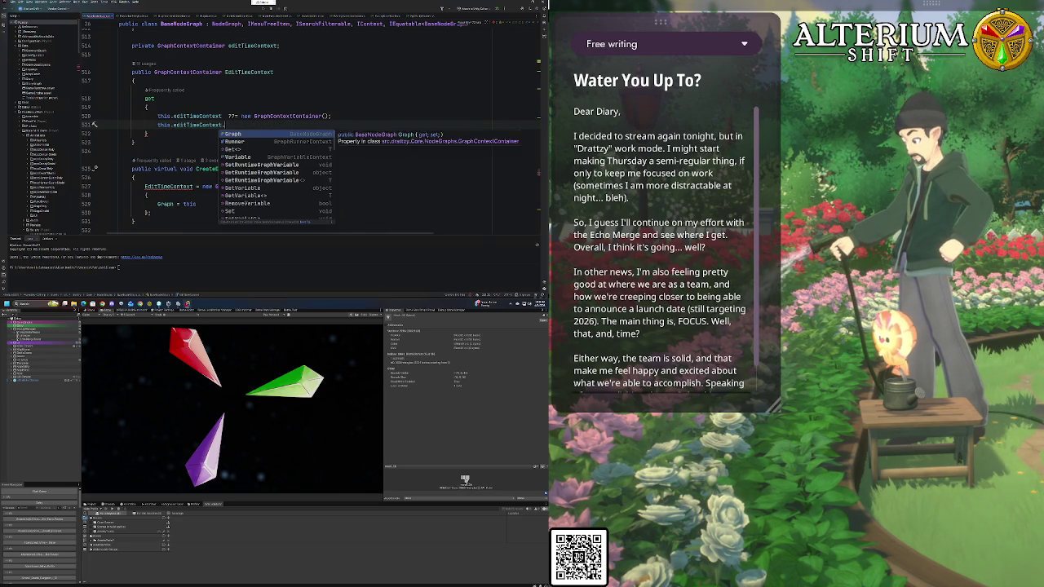
key("Return")
type("=")
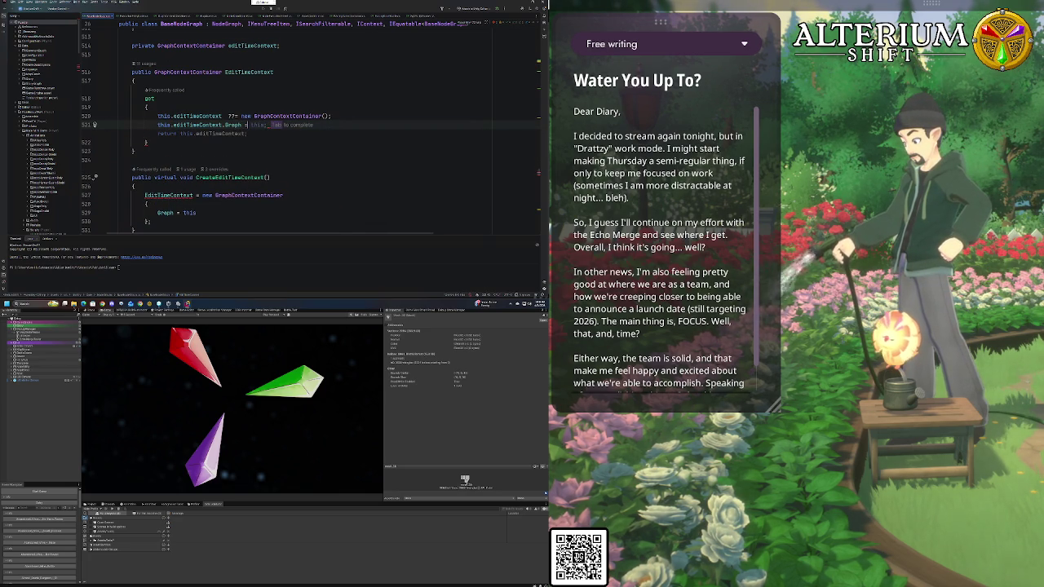
key("Tab")
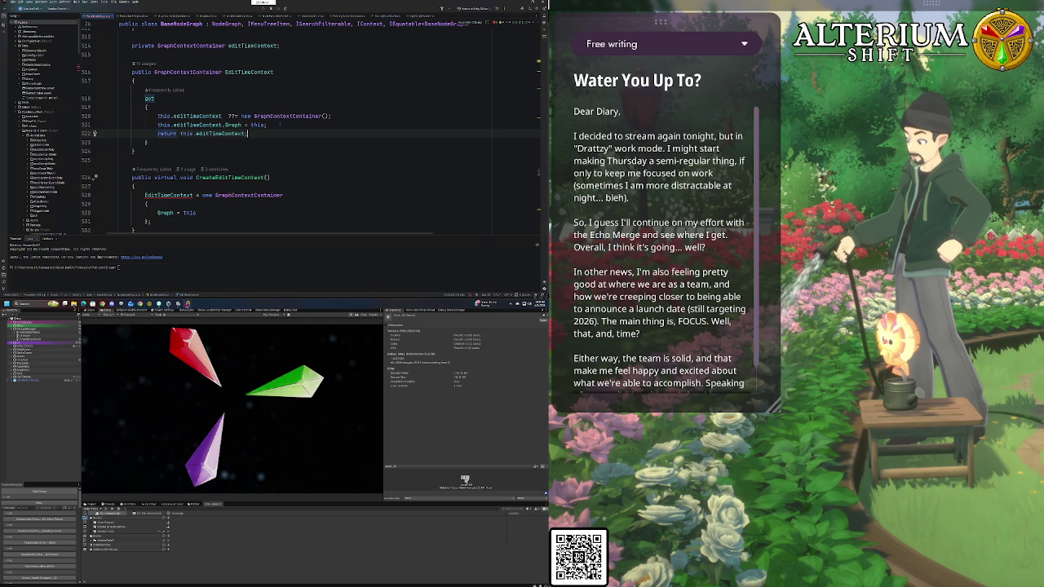
Add a setter: set => this.editTimeContext = value
left_click(235, 145)
key("Return")
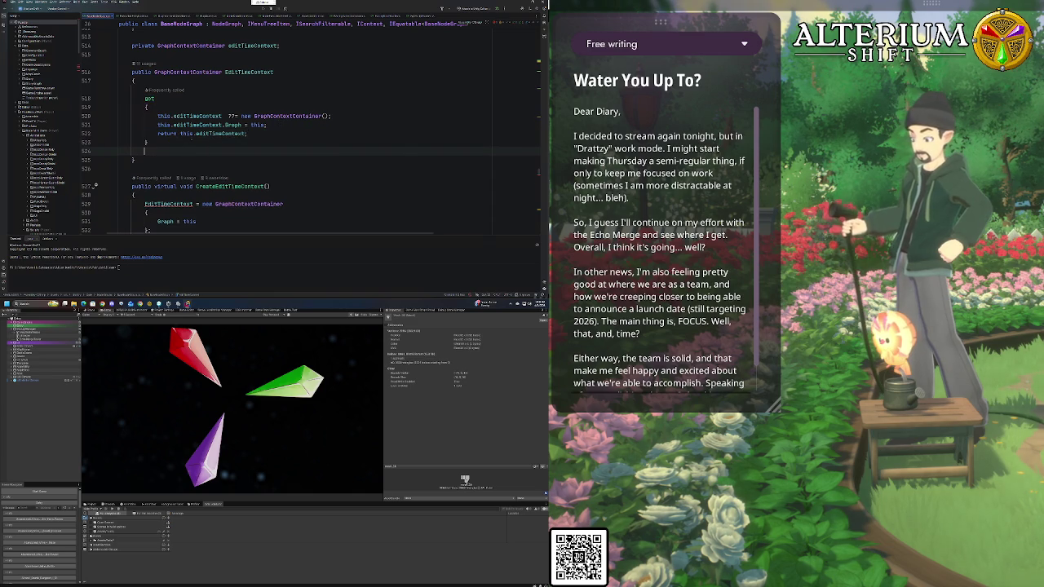
type("get")
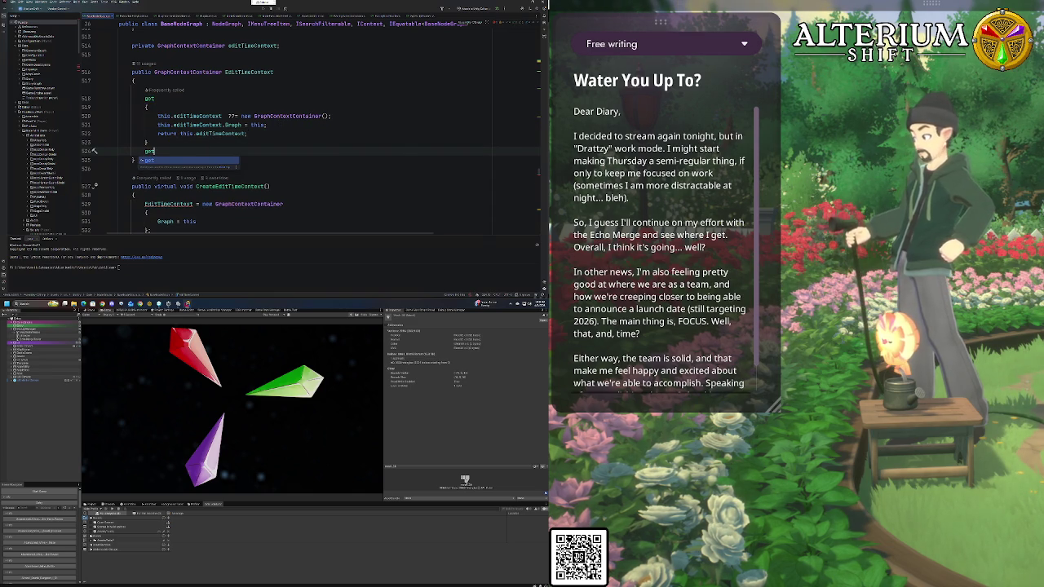
key("BackSpace")
key("BackSpace")
key("BackSpace")
type("set")
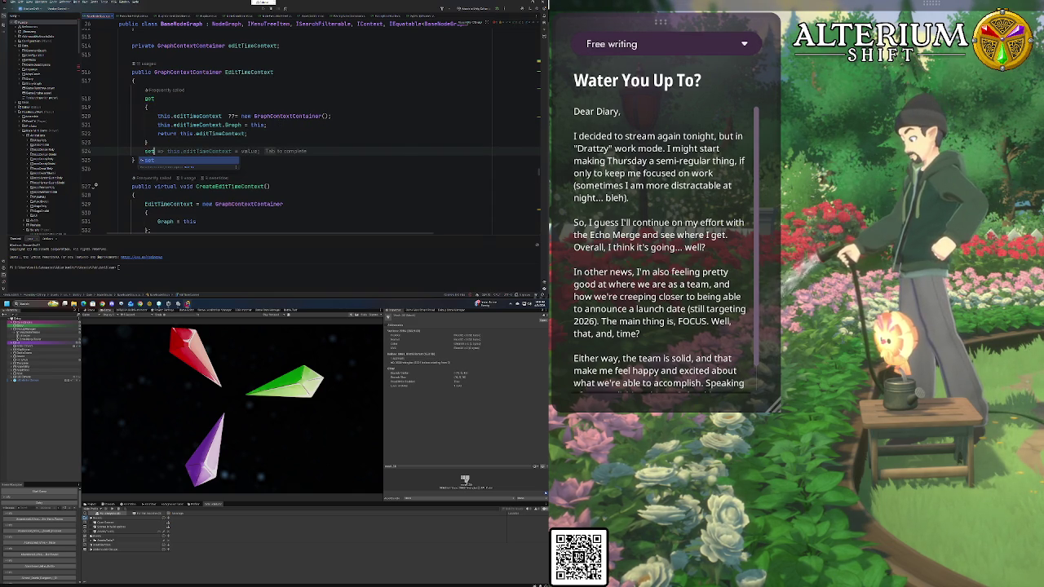
key("Tab")
Check GraphContextContainer usages, browse up to TryResolveEntryNodeId, then switch to Unity
scroll(240, 149, "down", 2)
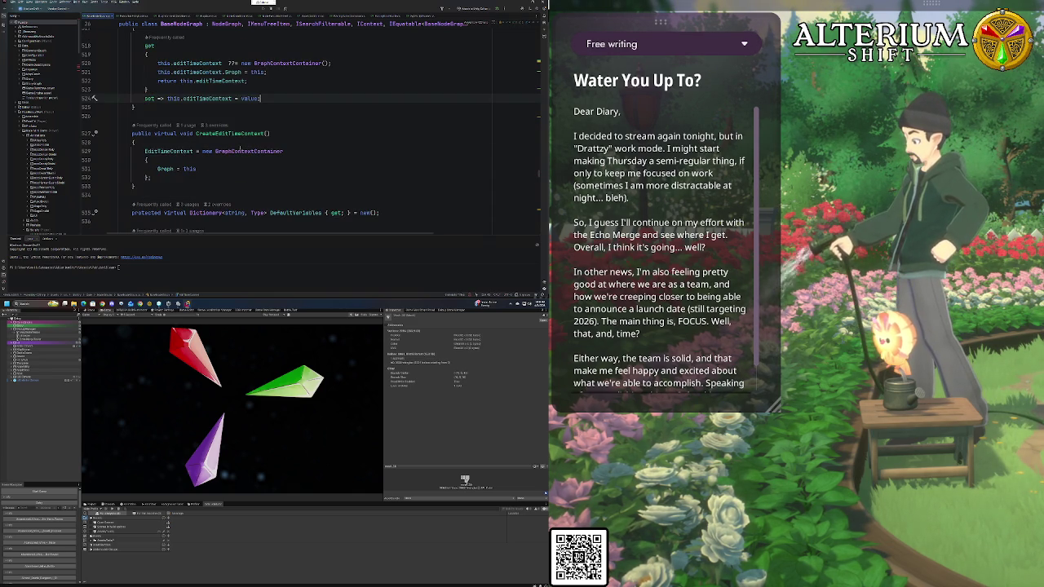
left_click(240, 150, "ctrl")
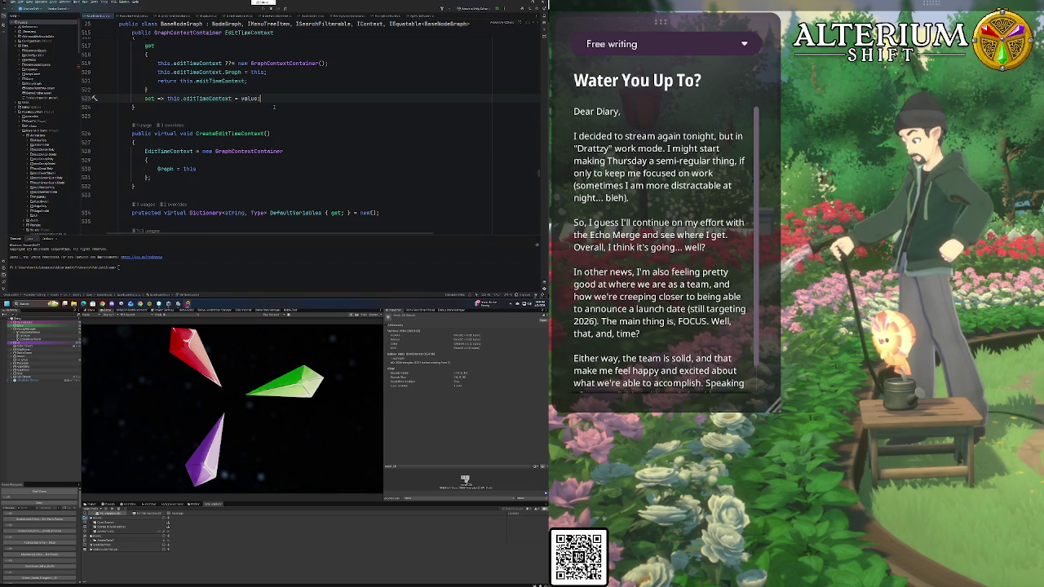
scroll(274, 107, "down", 4)
scroll(274, 107, "up", 5)
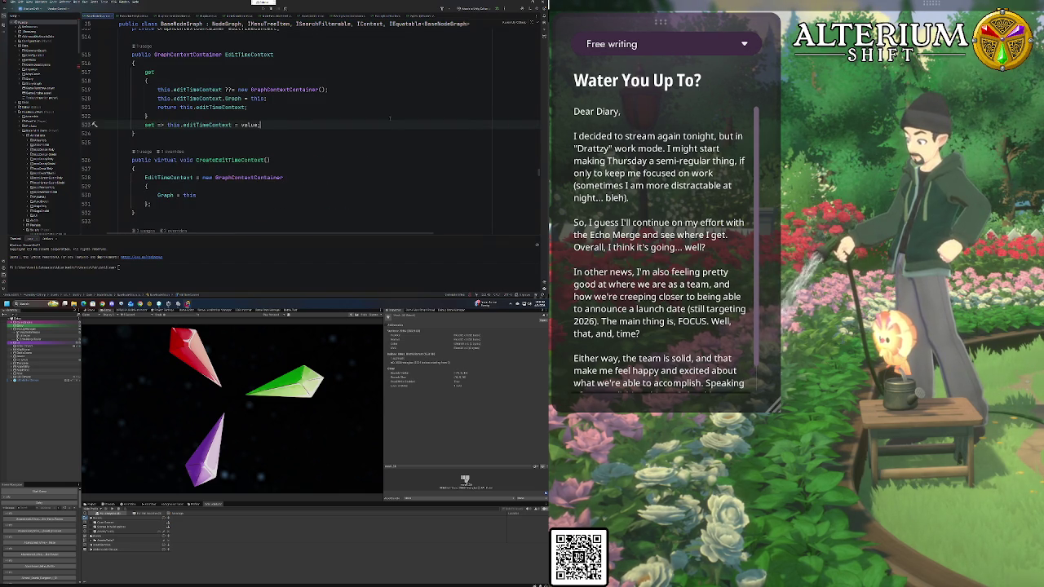
key("alt+Up")
key("alt+Up")
key("alt+Up")
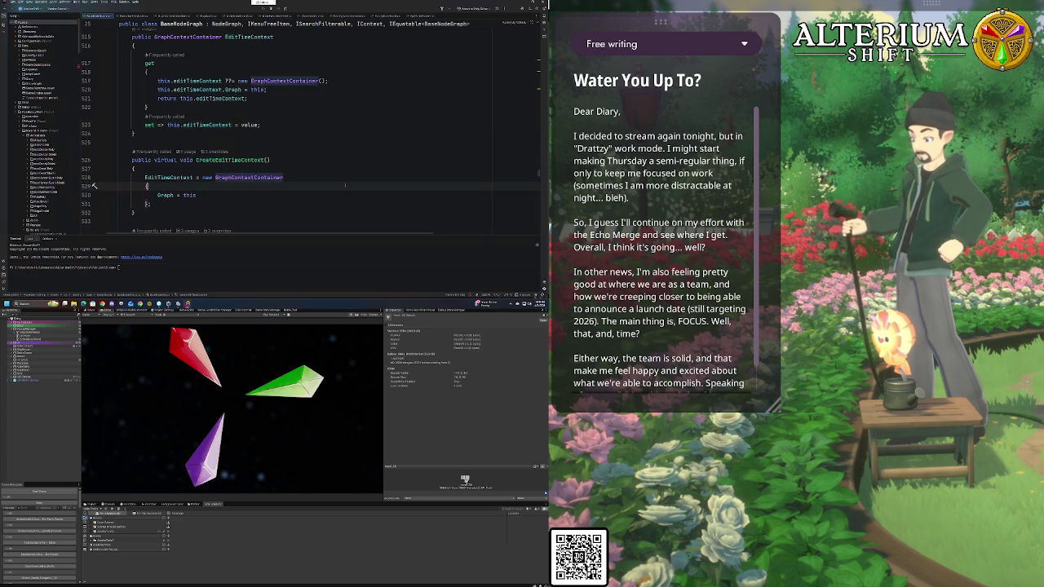
key("alt+Up")
key("alt+Up")
key("alt+Up")
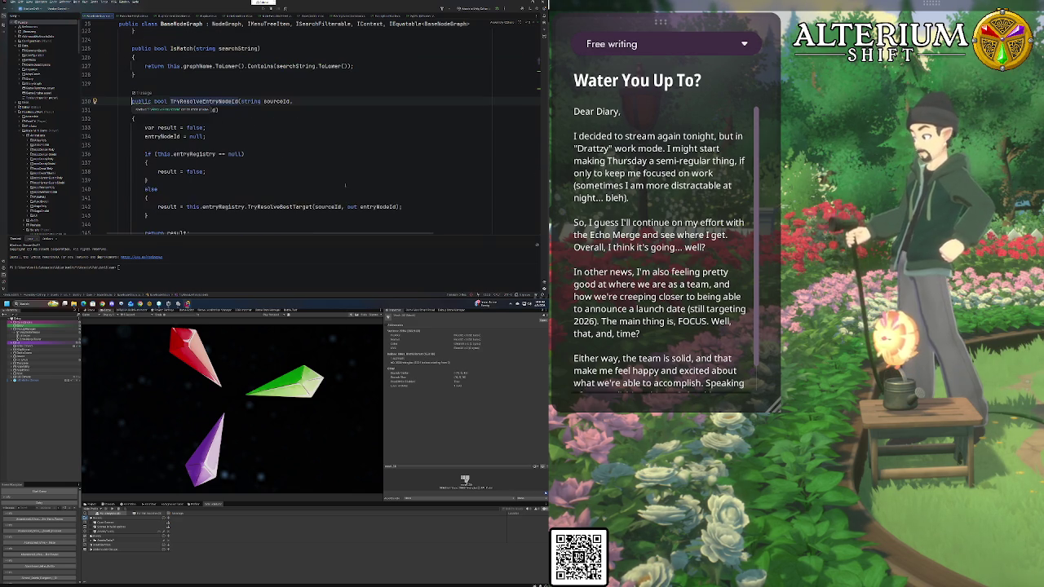
key("alt+Tab")
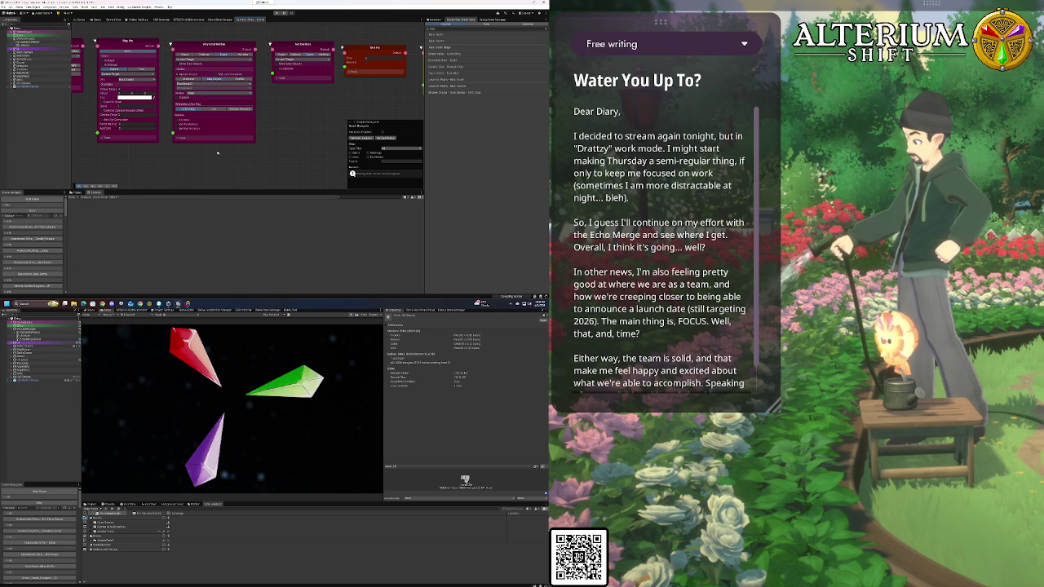
Open and dismiss the node search box, then open the console error's script, AddressablesPlayerBuildProcessor, in Rider
key("space")
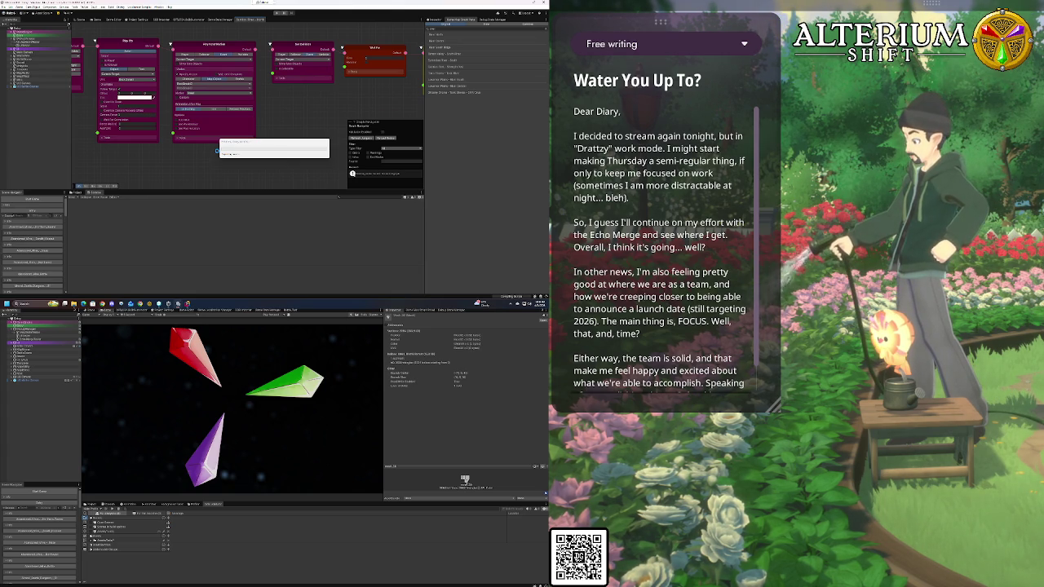
left_click(218, 152)
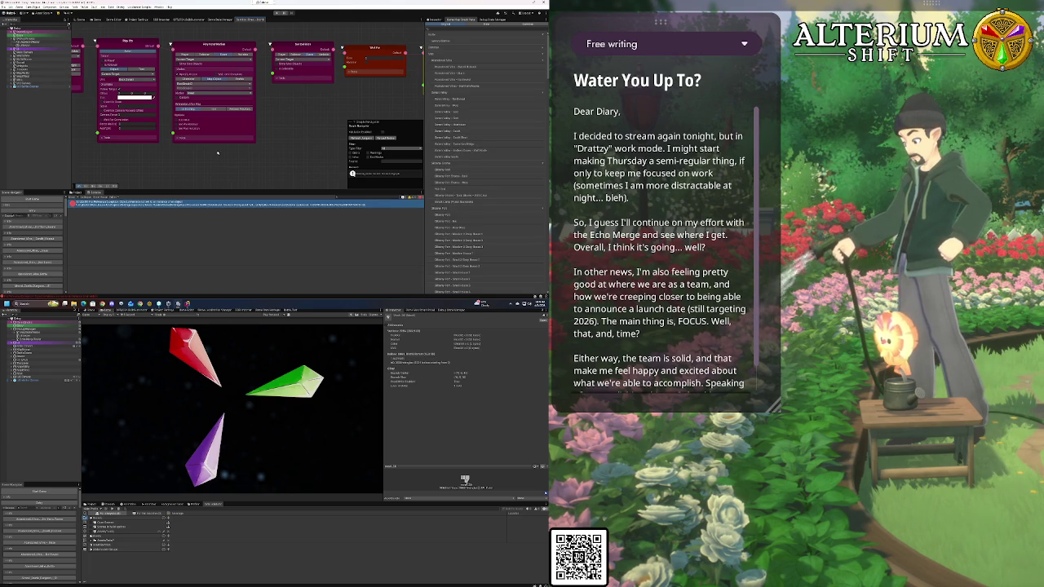
double_click(210, 204)
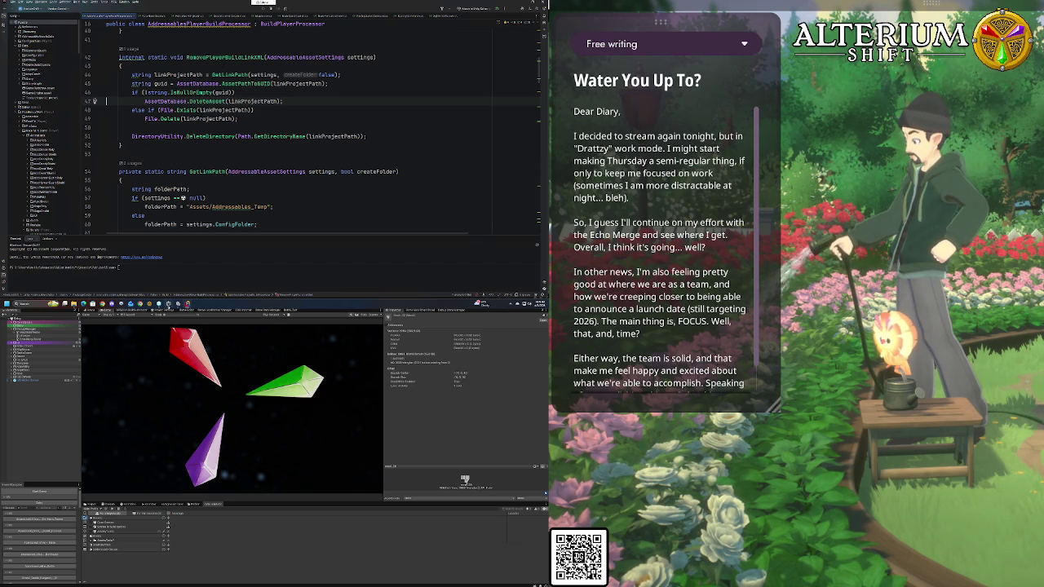
Return from Rider to the Unity Editor via its taskbar icon
left_click(178, 304)
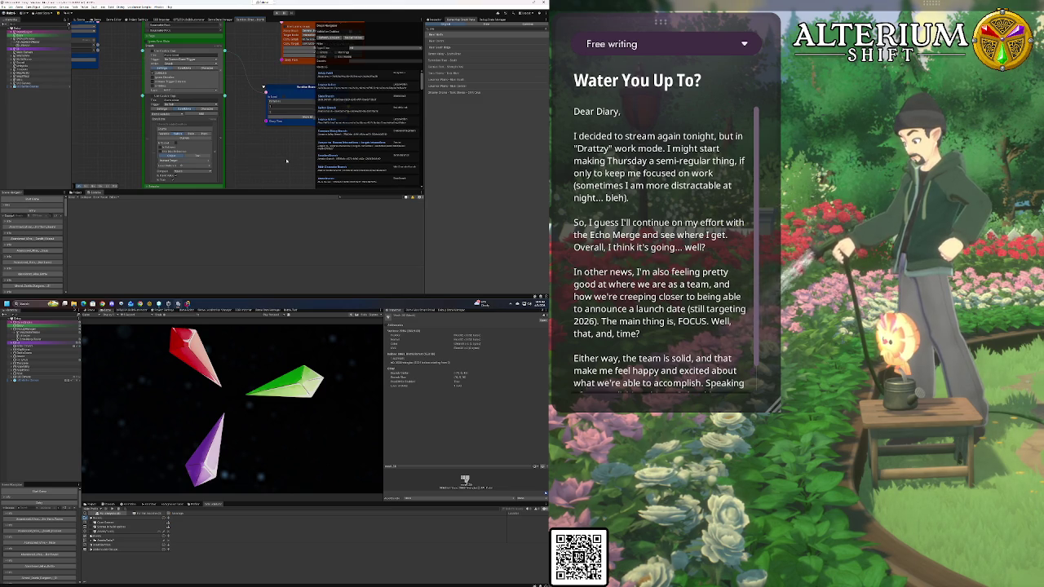
Zoom out over the dialogue graph and load a different graph from the right-hand list
scroll(136, 146, "down", 5)
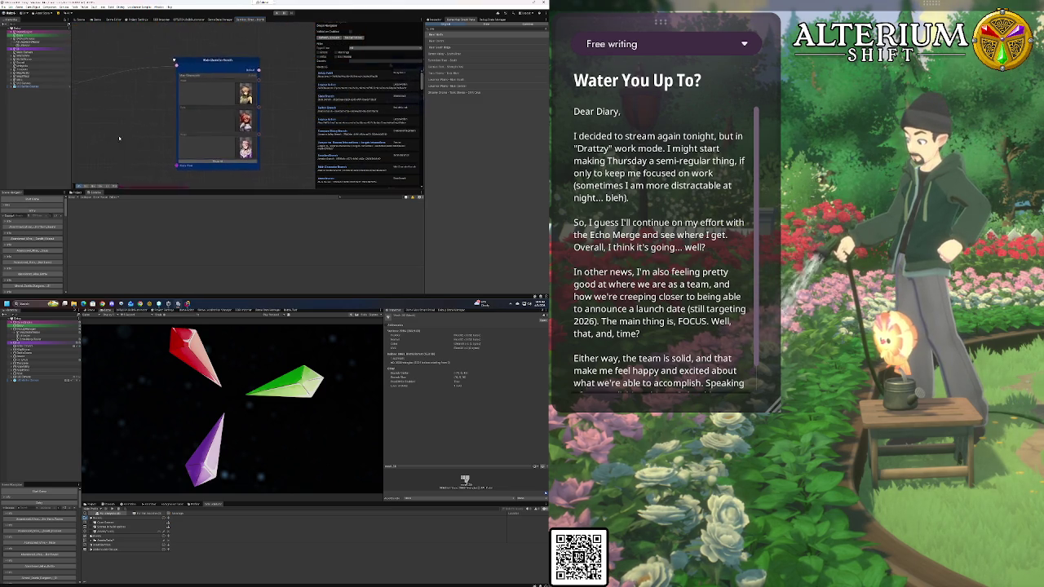
scroll(260, 128, "up", 4)
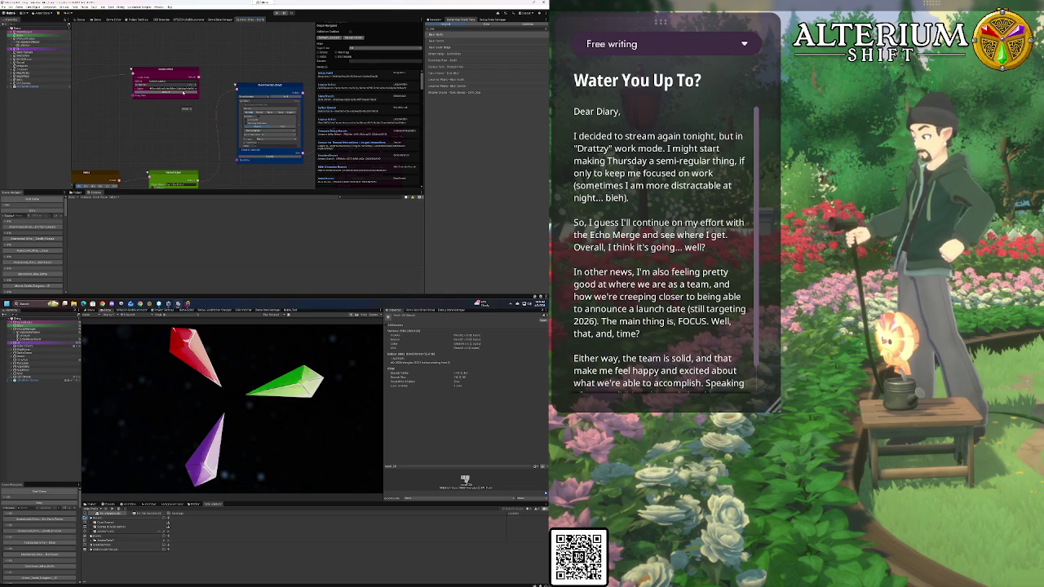
scroll(183, 92, "down", 3)
scroll(184, 91, "down", 3)
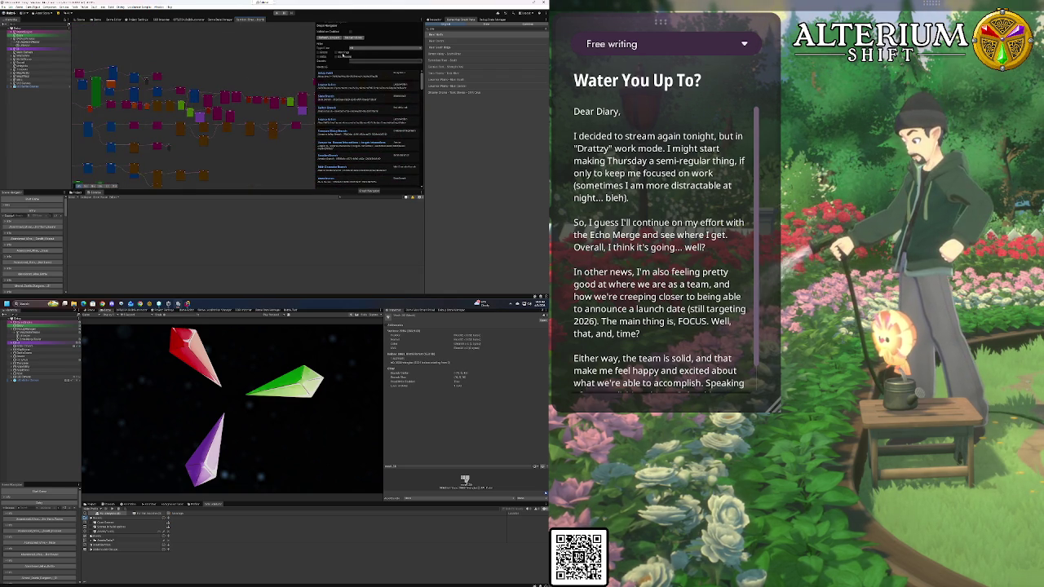
left_click(447, 33)
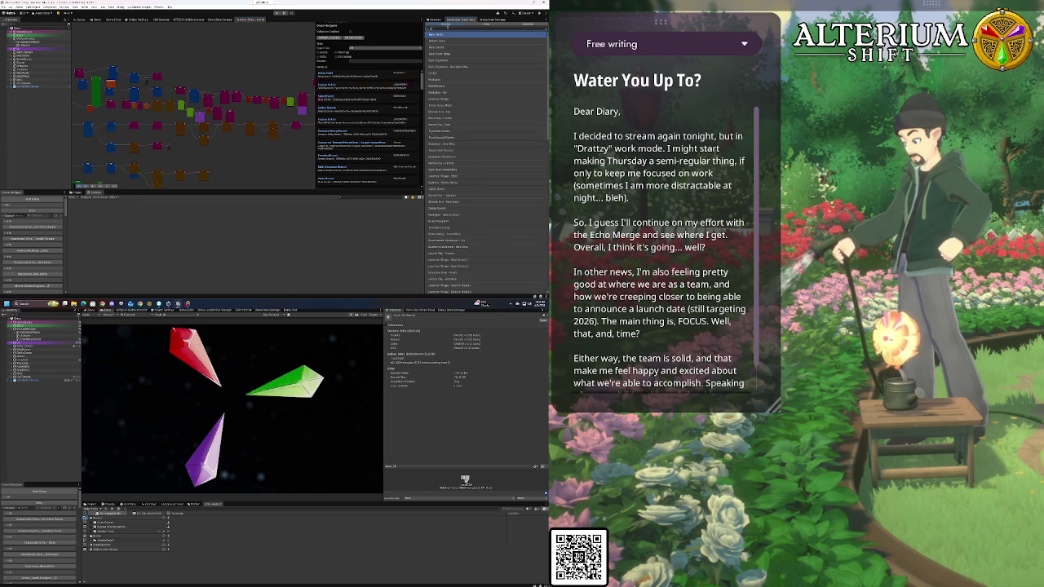
left_click(434, 41)
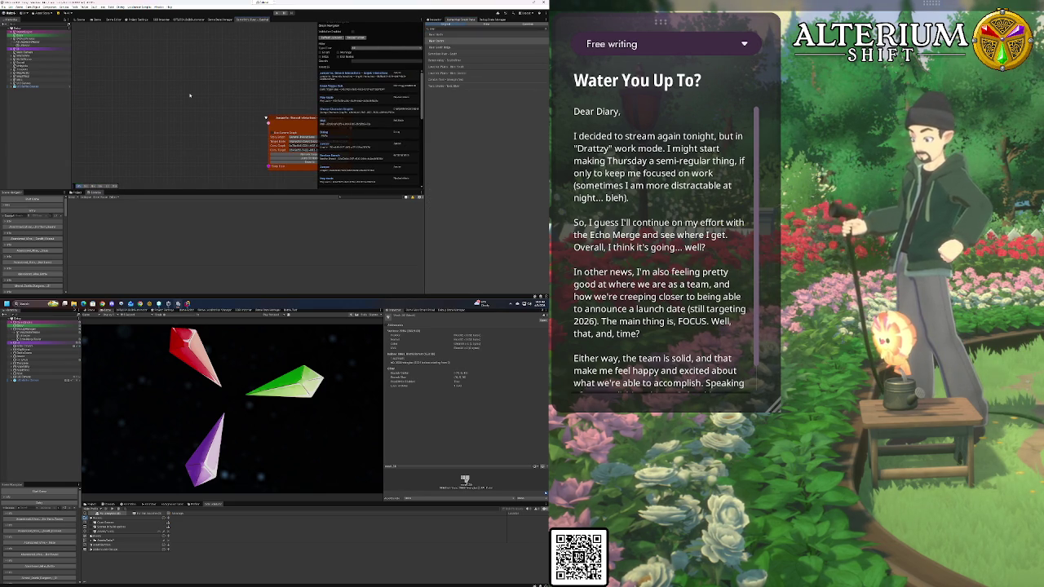
Centre the green trigger and orange Jumper nodes in view and show the trigger's field settings
scroll(189, 96, "down", 4)
scroll(189, 96, "down", 5)
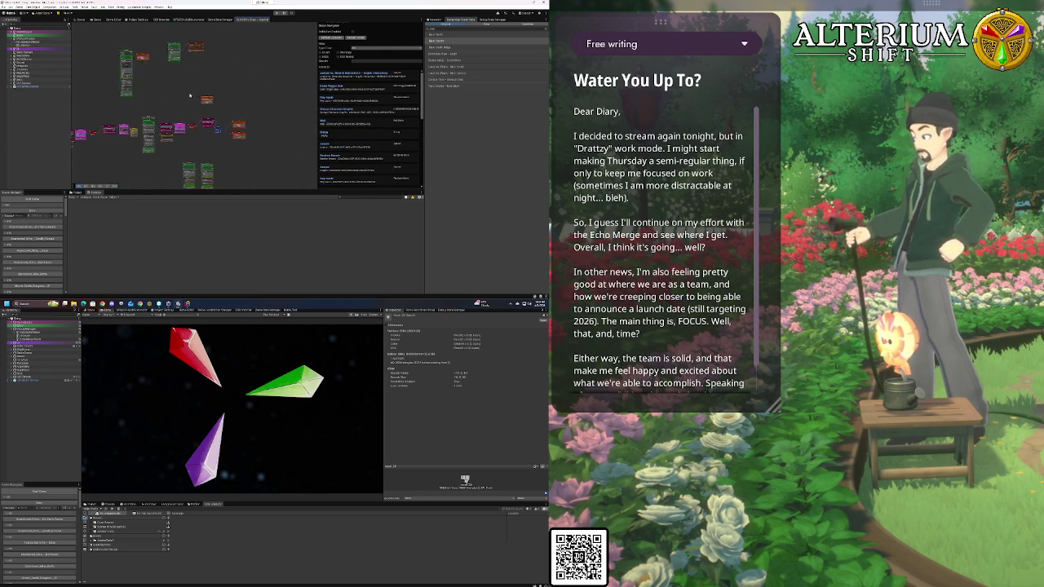
scroll(180, 146, "up", 8)
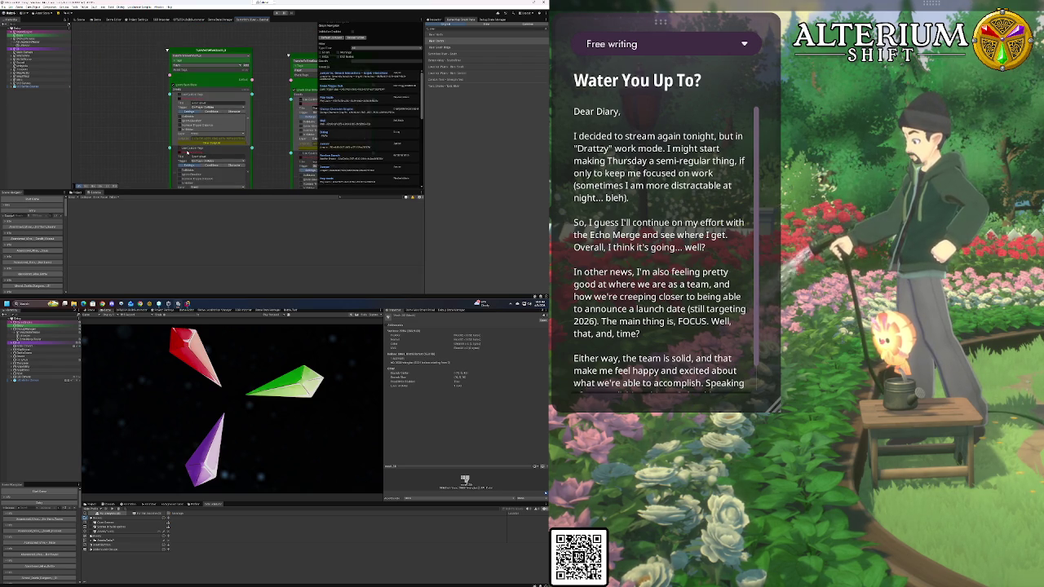
scroll(187, 151, "down", 6)
scroll(183, 97, "up", 5)
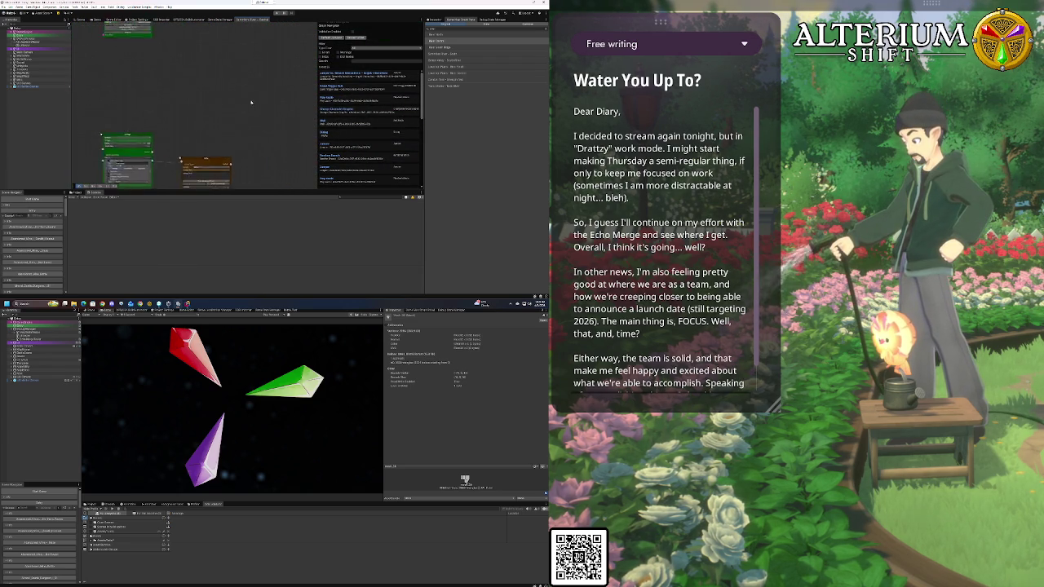
left_click_drag(223, 101, 316, 98)
scroll(153, 149, "down", 4)
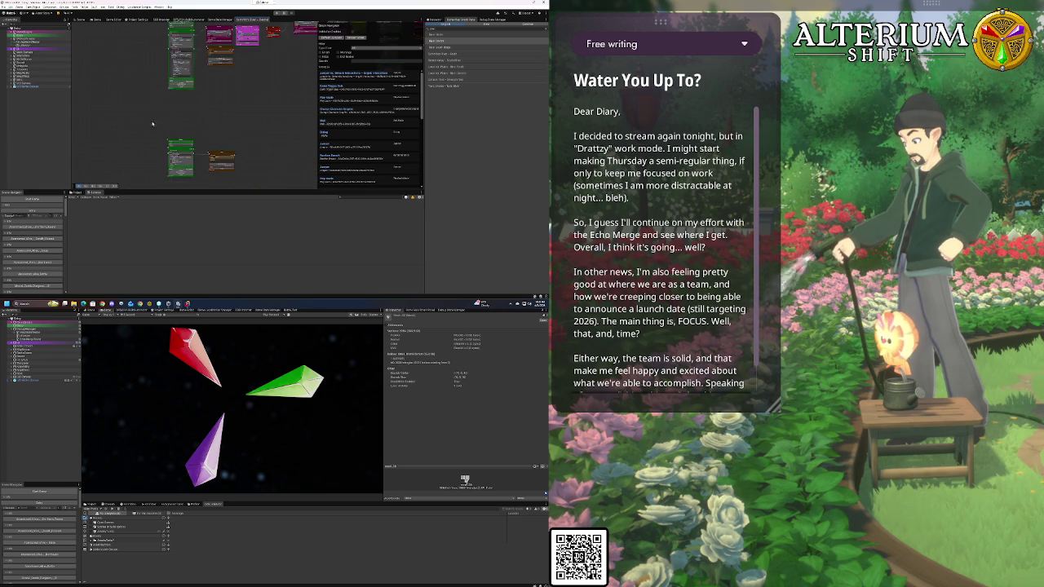
scroll(182, 112, "up", 5)
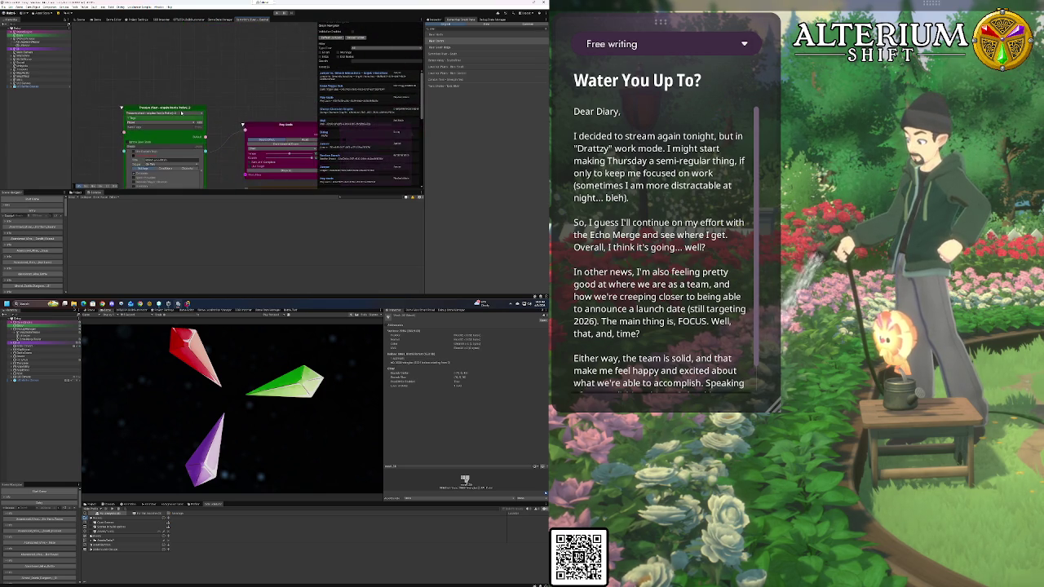
scroll(204, 85, "down", 6)
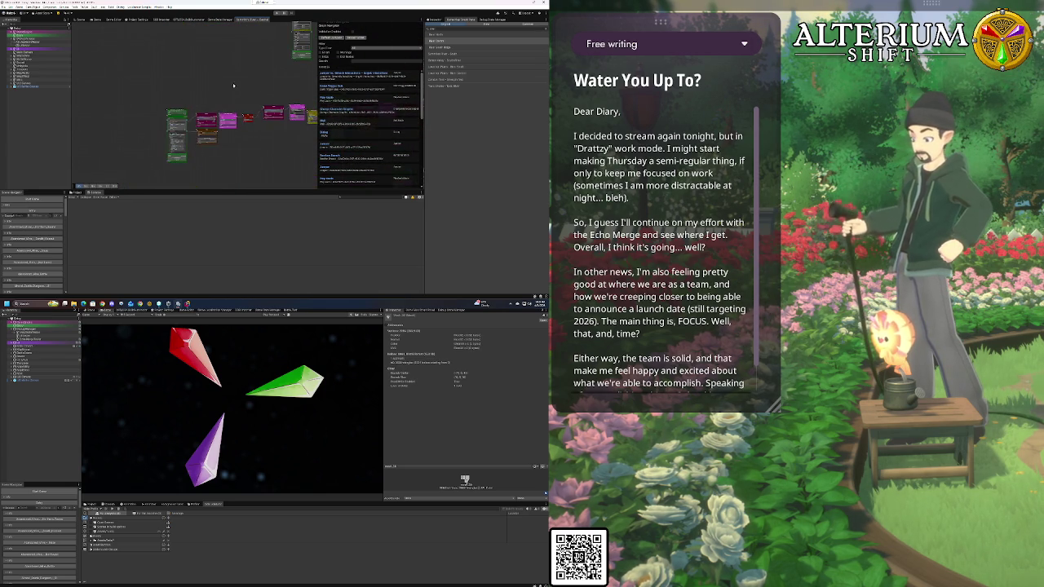
scroll(204, 85, "up", 5)
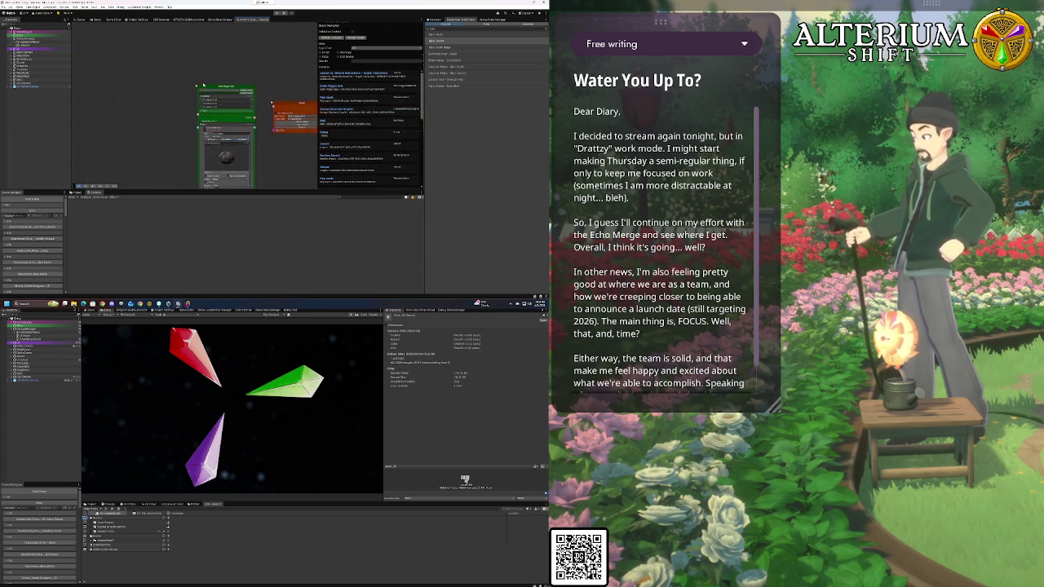
left_click_drag(295, 189, 237, 122)
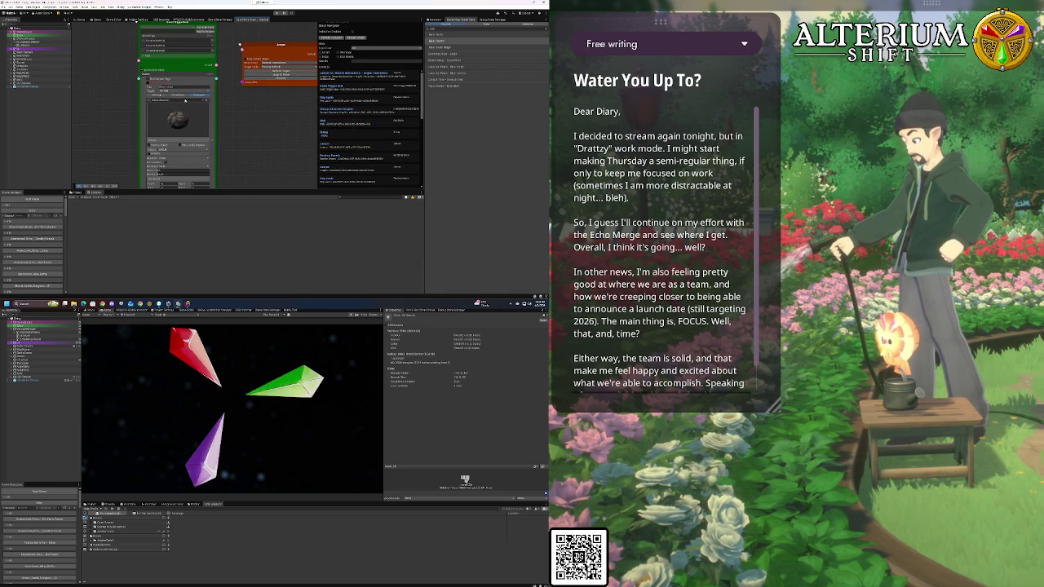
left_click(164, 95)
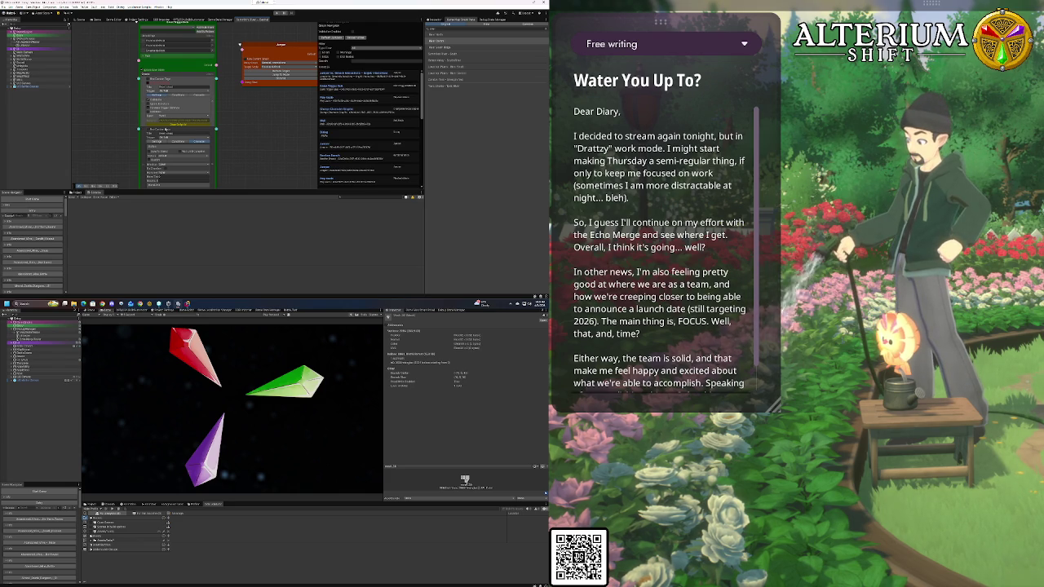
Expand the green trigger node's collapsible settings, change its second-section option, and pan toward it
left_click(177, 95)
left_click(180, 94)
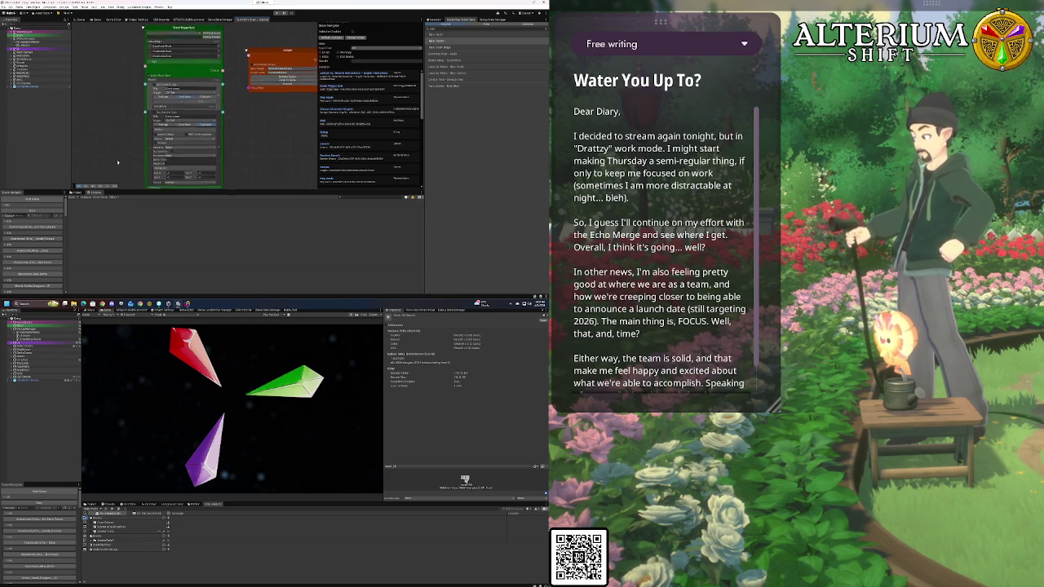
left_click(177, 119)
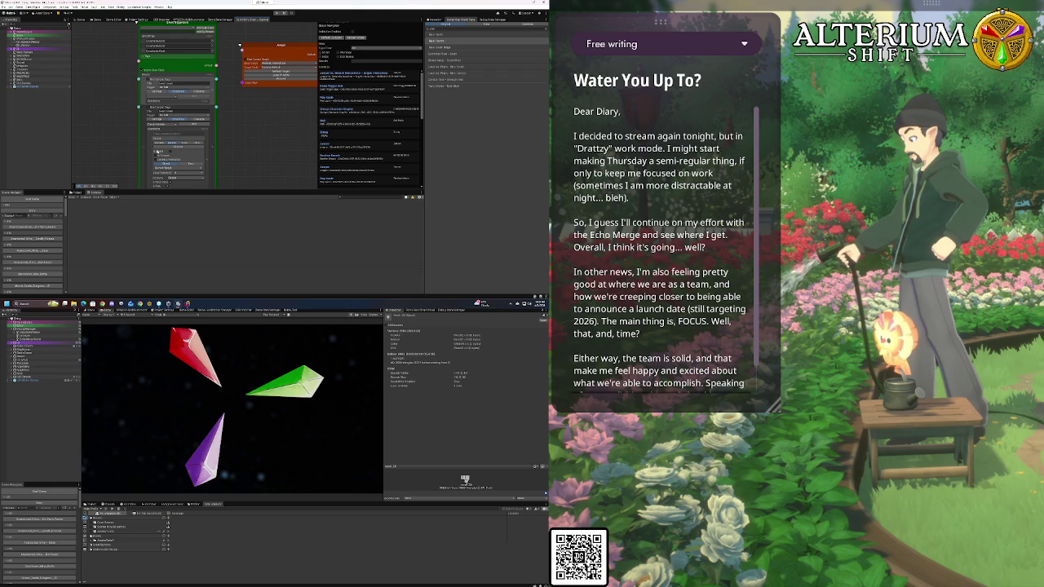
left_click_drag(121, 164, 119, 127)
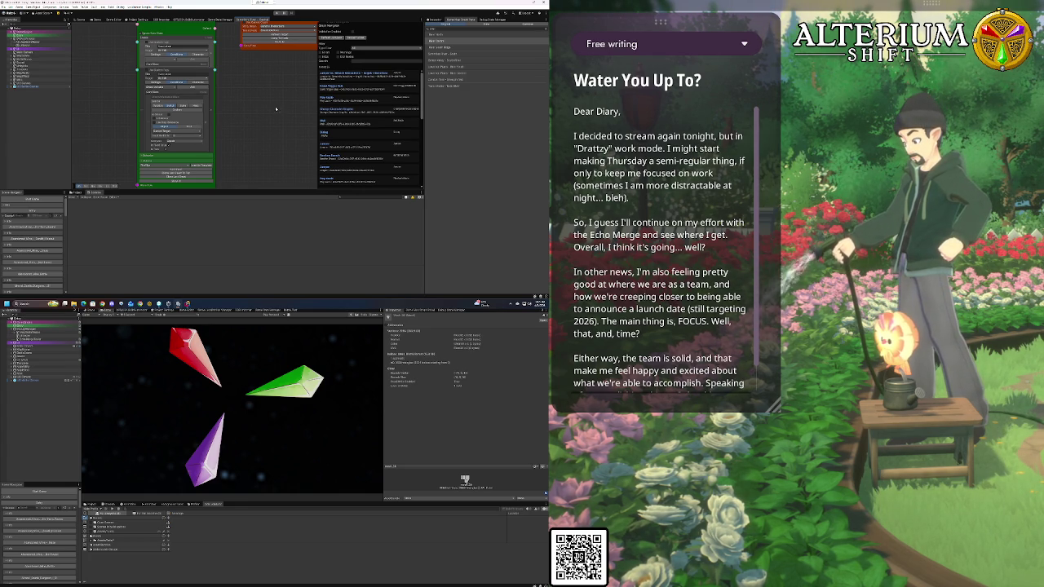
left_click_drag(253, 126, 234, 90)
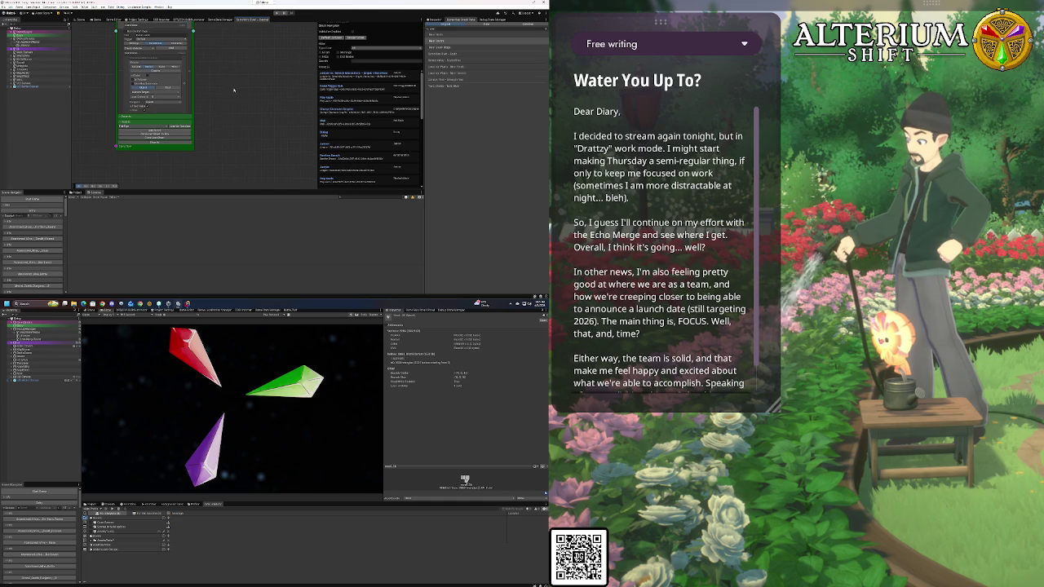
Centre the green trigger node beside the orange node with its fields visible, then expand a settings section
scroll(270, 96, "down", 3)
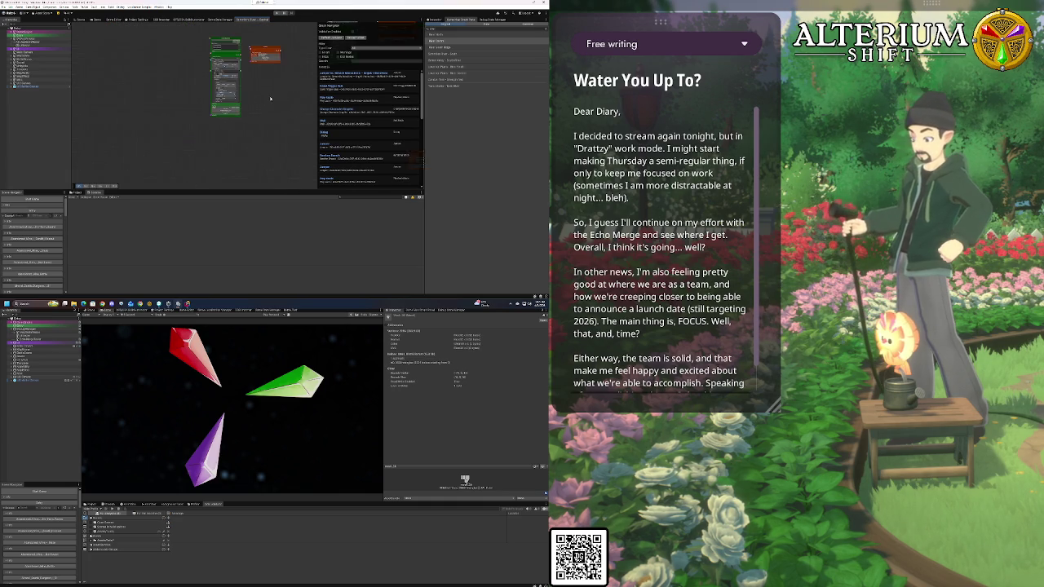
scroll(253, 106, "up", 5)
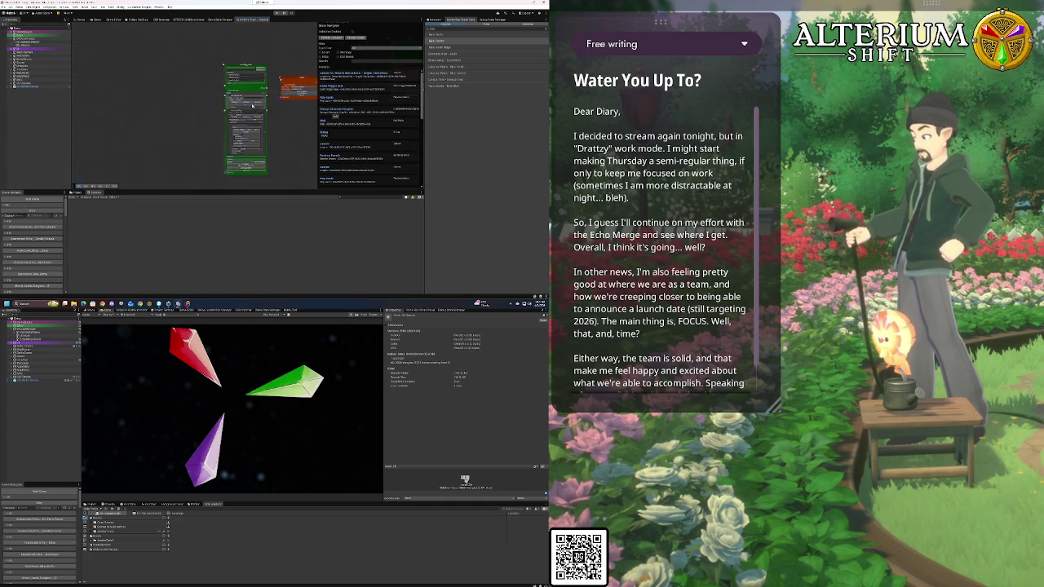
left_click_drag(250, 105, 205, 96)
left_click_drag(259, 130, 306, 176)
left_click_drag(189, 151, 191, 105)
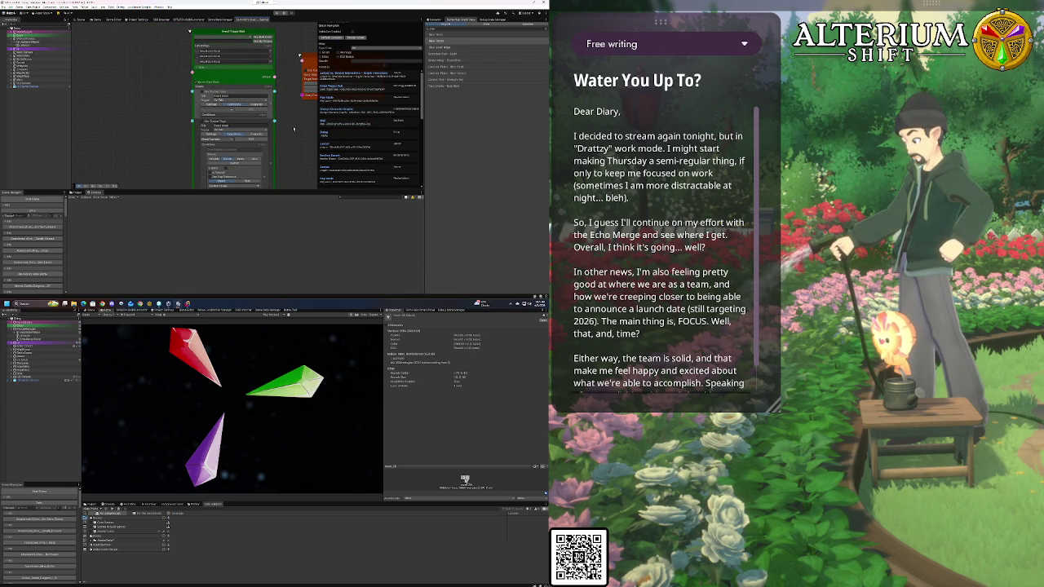
mouse_move(293, 130)
left_mouse_down()
mouse_move(283, 164)
mouse_move(292, 118)
left_mouse_up()
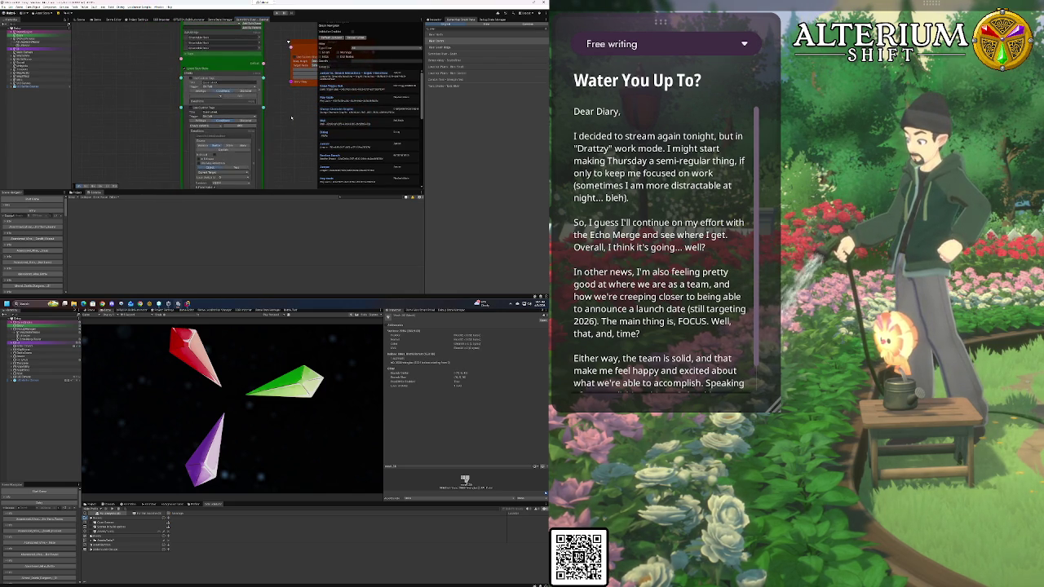
left_click_drag(291, 116, 288, 154)
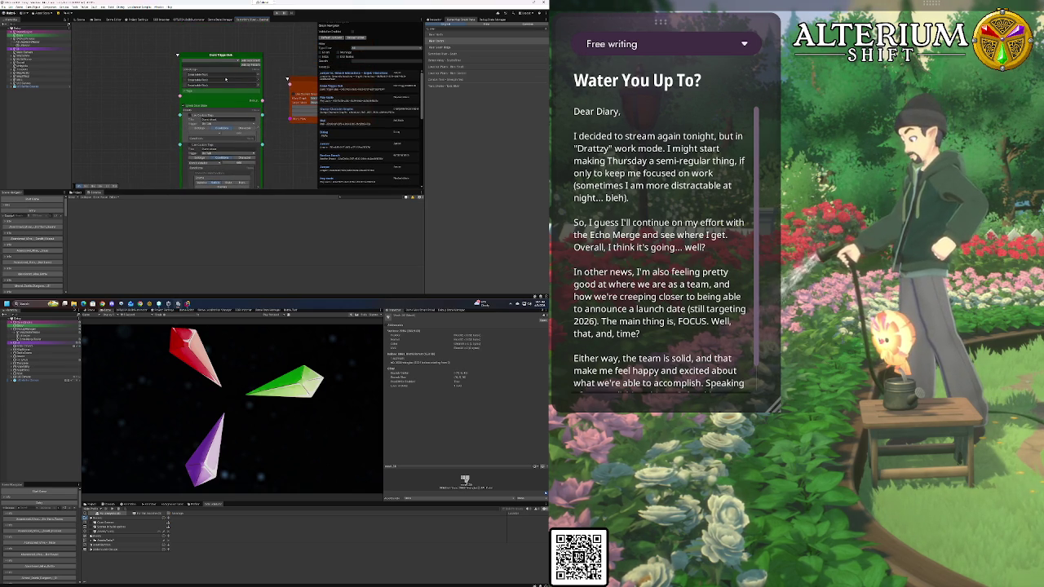
left_click(185, 94)
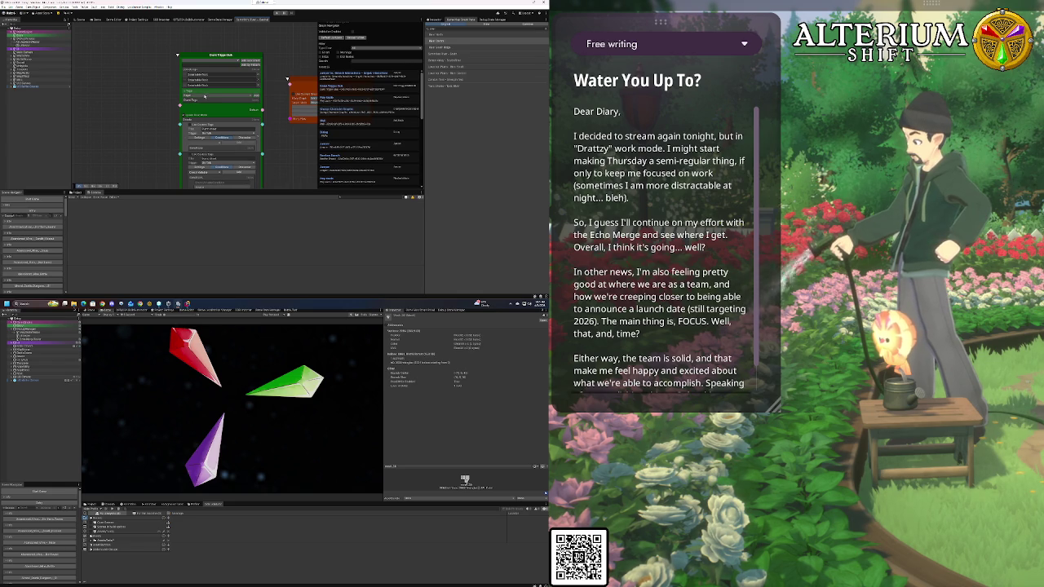
Check a green node field's options without changing it, then expand the node's lower section
left_click(204, 96)
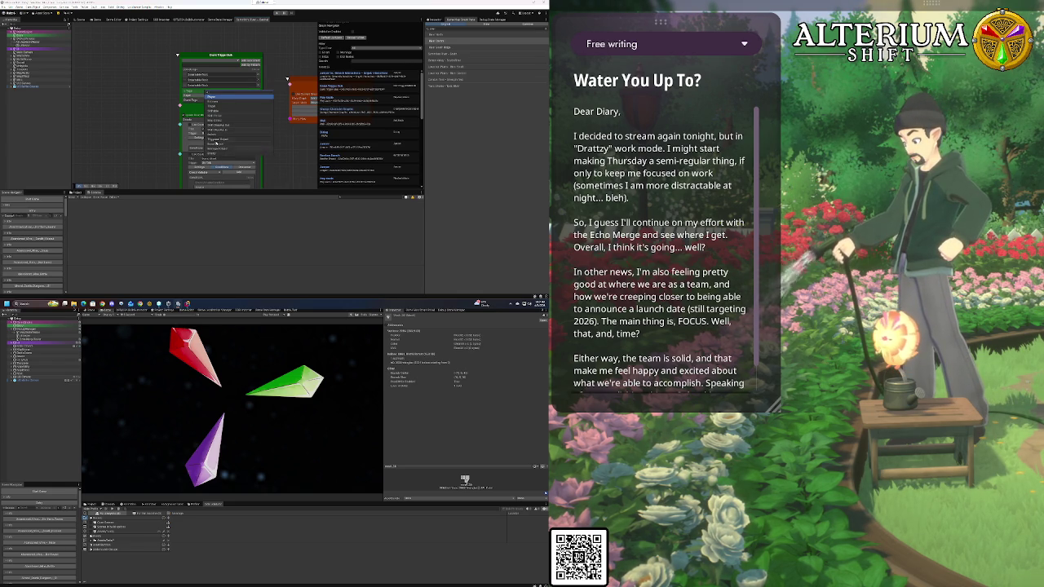
left_click(143, 93)
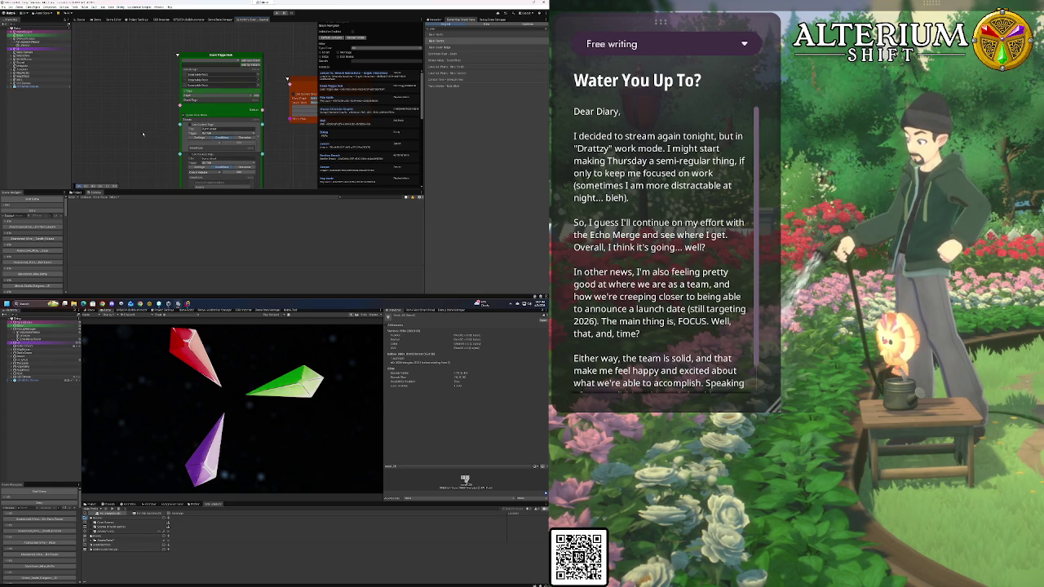
mouse_move(139, 132)
left_mouse_down()
mouse_move(97, 85)
mouse_move(168, 69)
mouse_move(153, 56)
mouse_move(162, 33)
left_mouse_up()
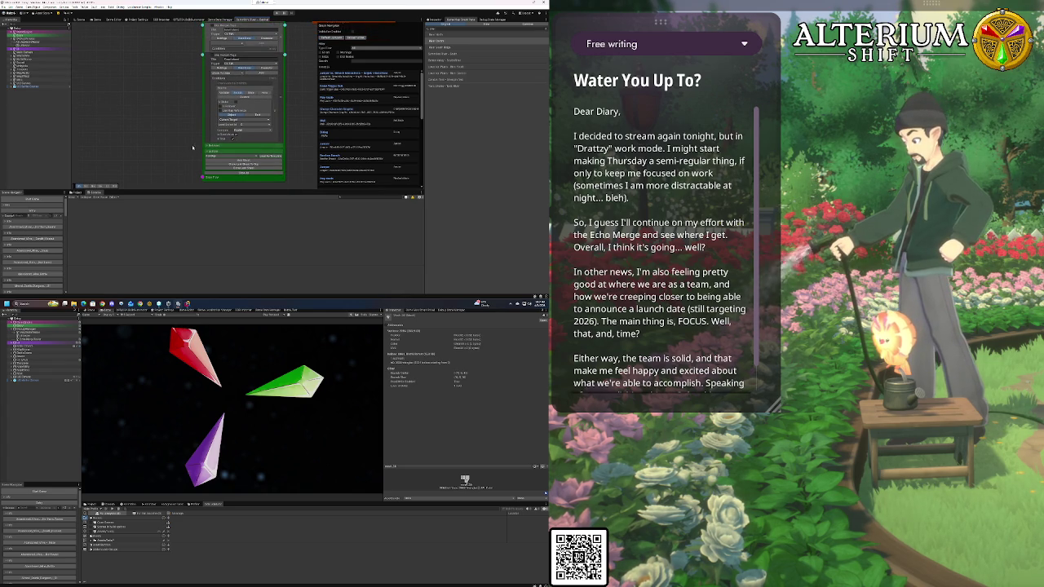
left_click(209, 146)
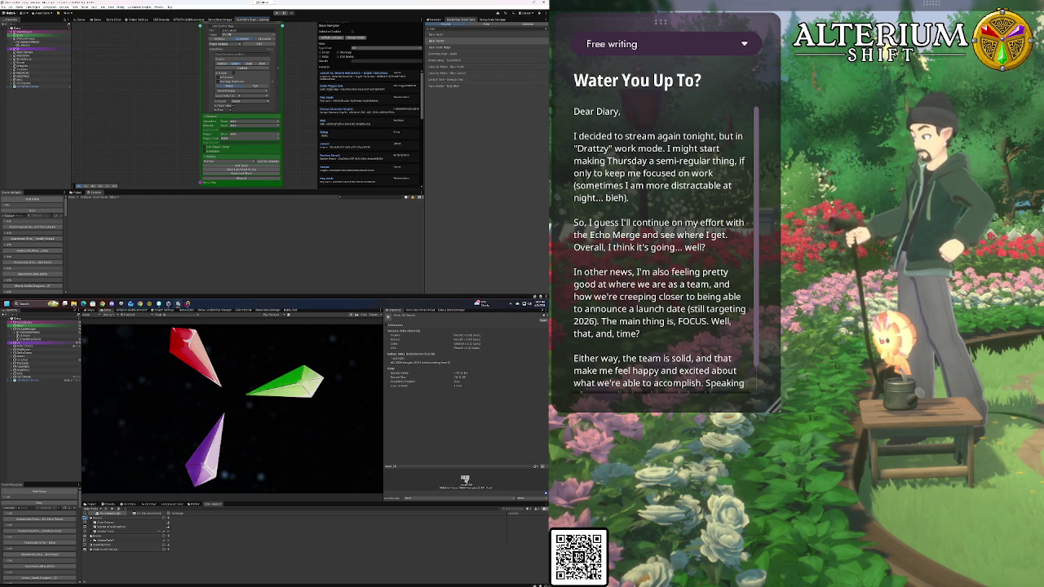
Pick a new option in the green node's setting dropdown and recentre the green and orange nodes
left_click(181, 122)
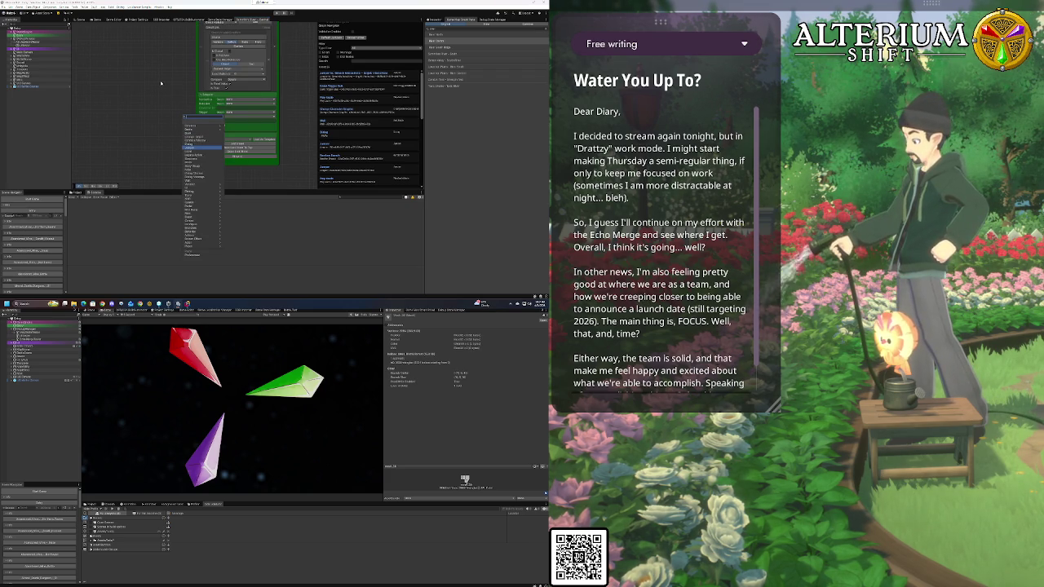
left_click(200, 147)
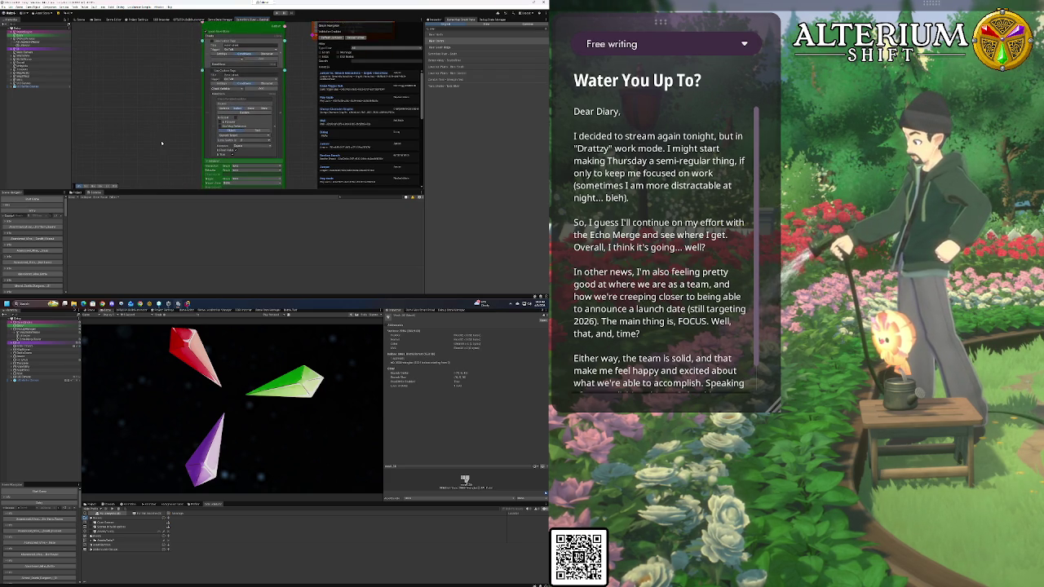
scroll(159, 144, "down", 3)
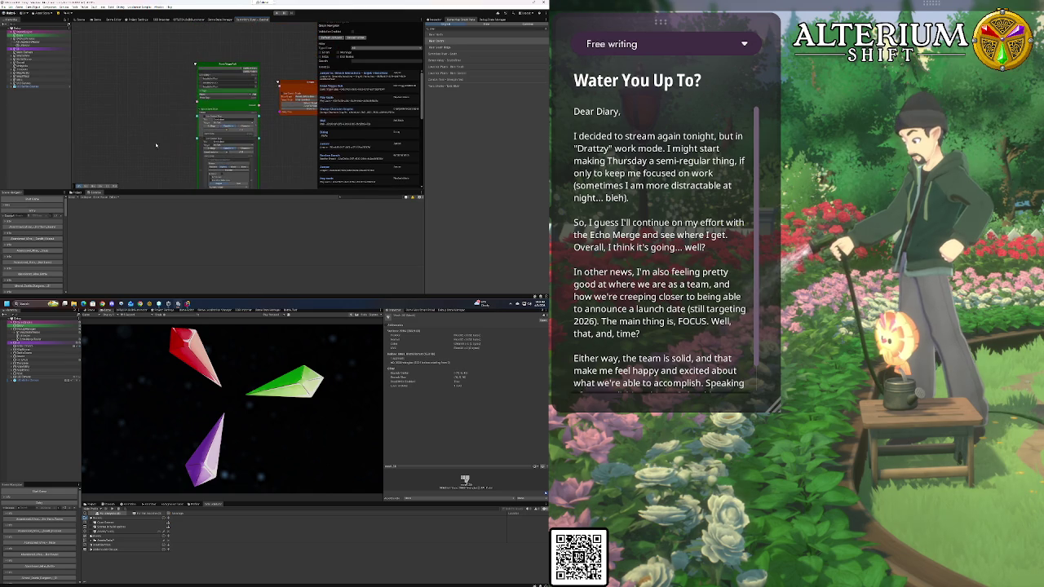
scroll(174, 98, "up", 2)
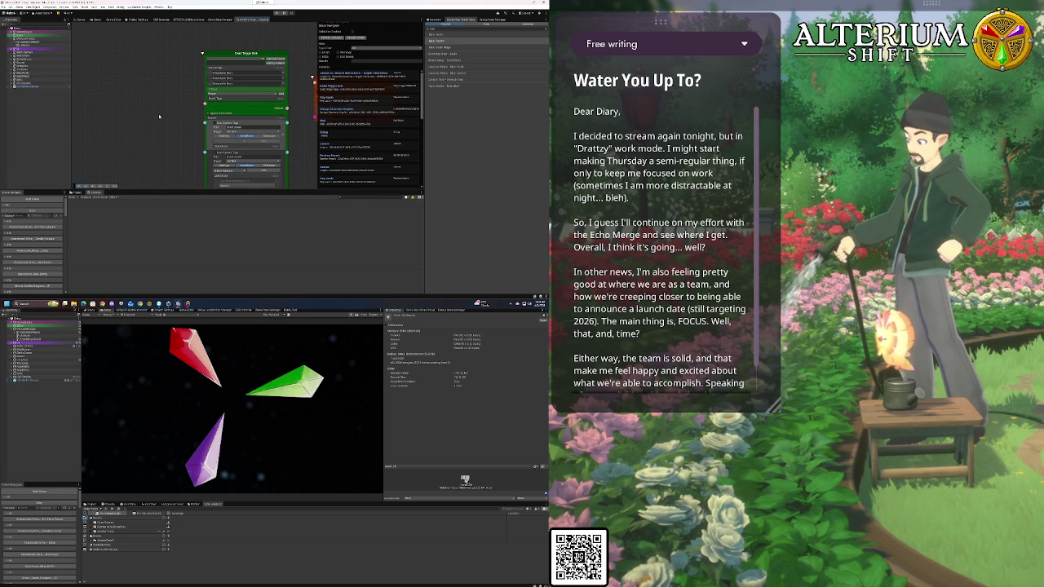
mouse_move(161, 115)
left_mouse_down()
mouse_move(140, 98)
mouse_move(133, 108)
left_mouse_up()
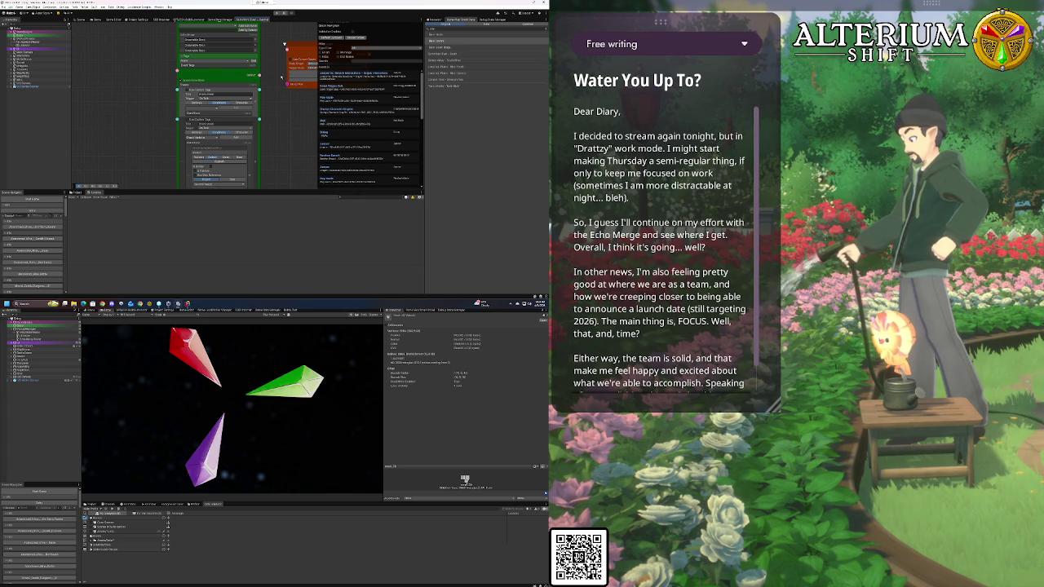
Pan the canvas so the green trigger node and orange Jumper node sit together on screen
mouse_move(313, 120)
left_mouse_down()
mouse_move(197, 122)
mouse_move(188, 139)
mouse_move(240, 148)
mouse_move(257, 170)
left_mouse_up()
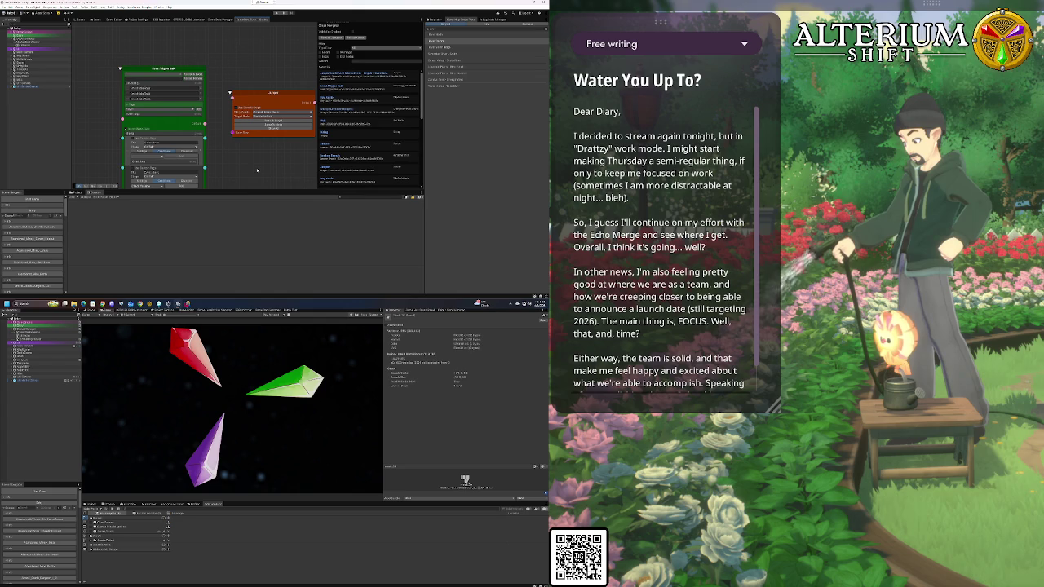
left_click_drag(244, 156, 194, 144)
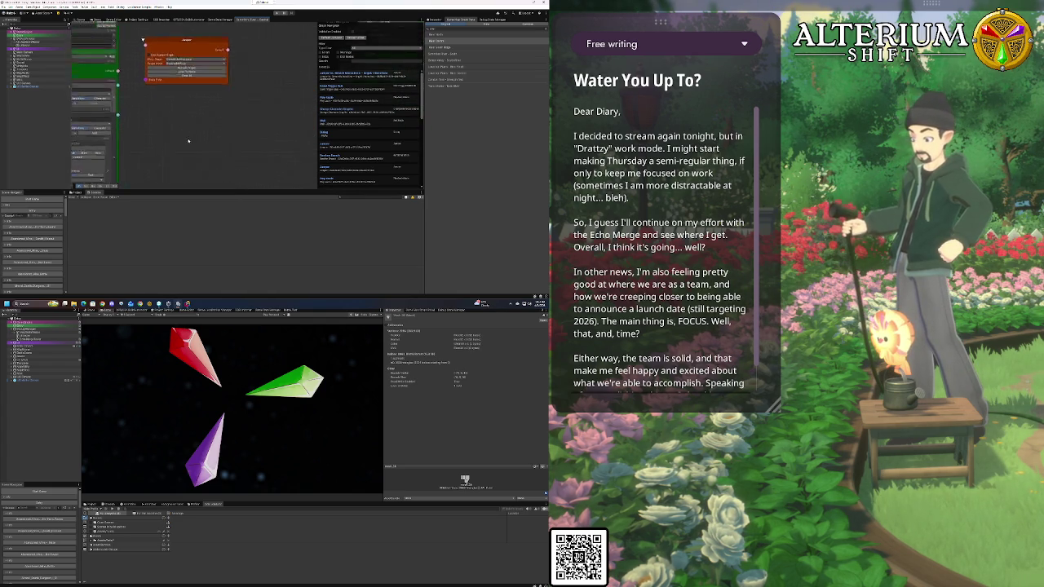
scroll(194, 143, "down", 8)
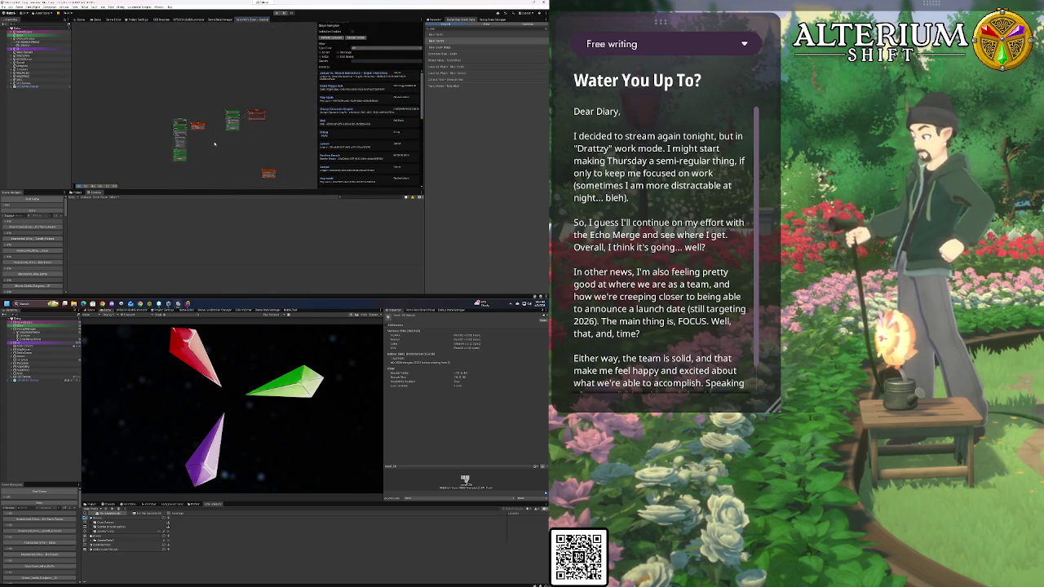
scroll(259, 148, "up", 5)
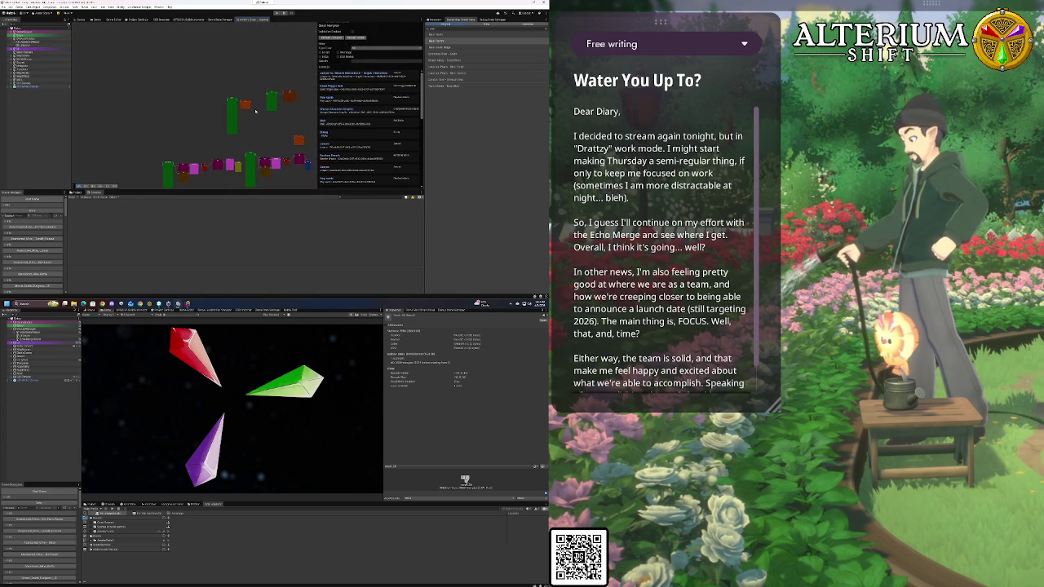
scroll(236, 106, "down", 5)
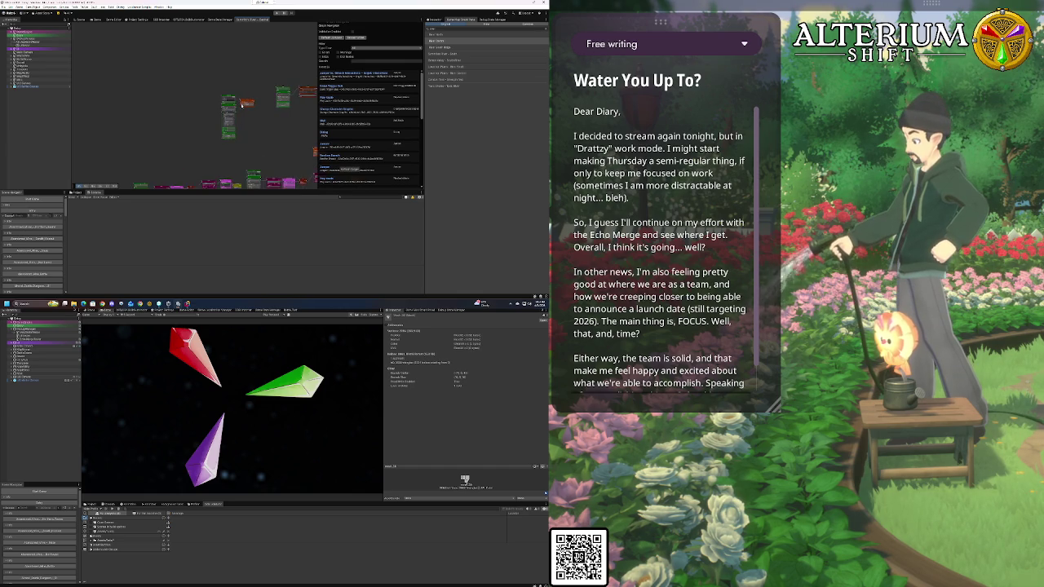
scroll(241, 105, "up", 5)
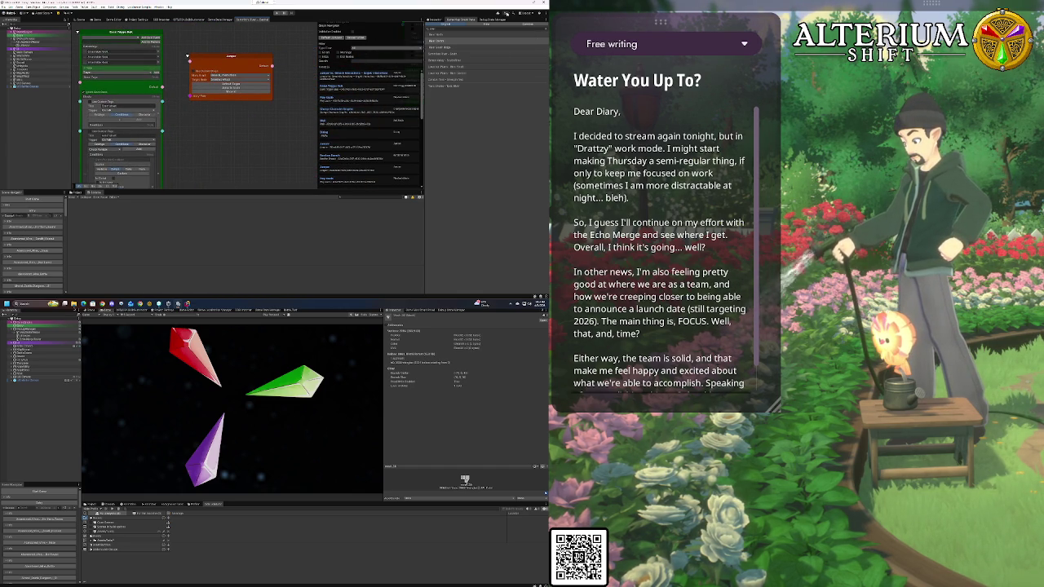
Clear the top-right panel's list and switch to another dialogue graph's tab
left_click(518, 25)
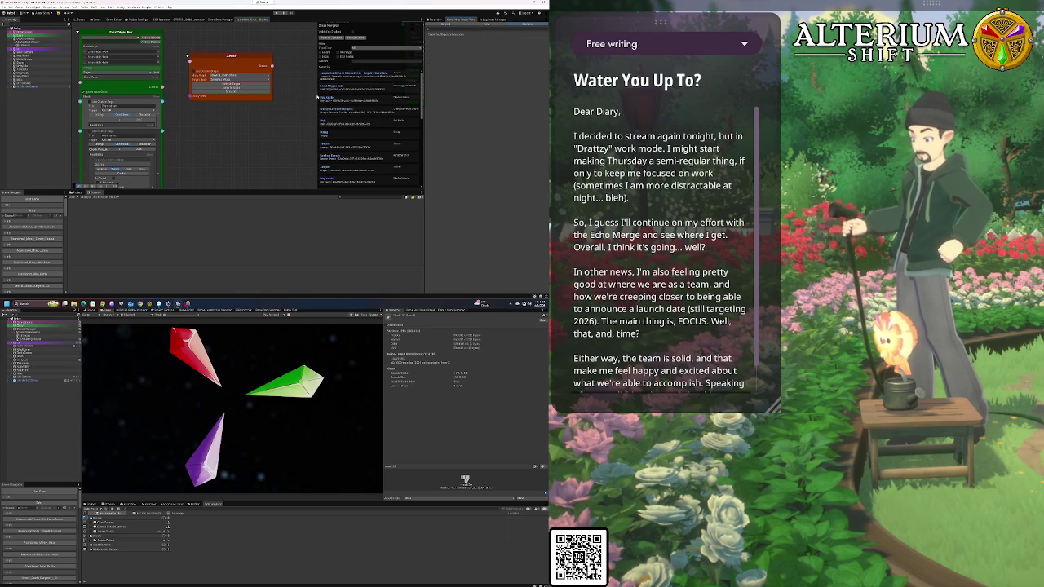
left_click(454, 36)
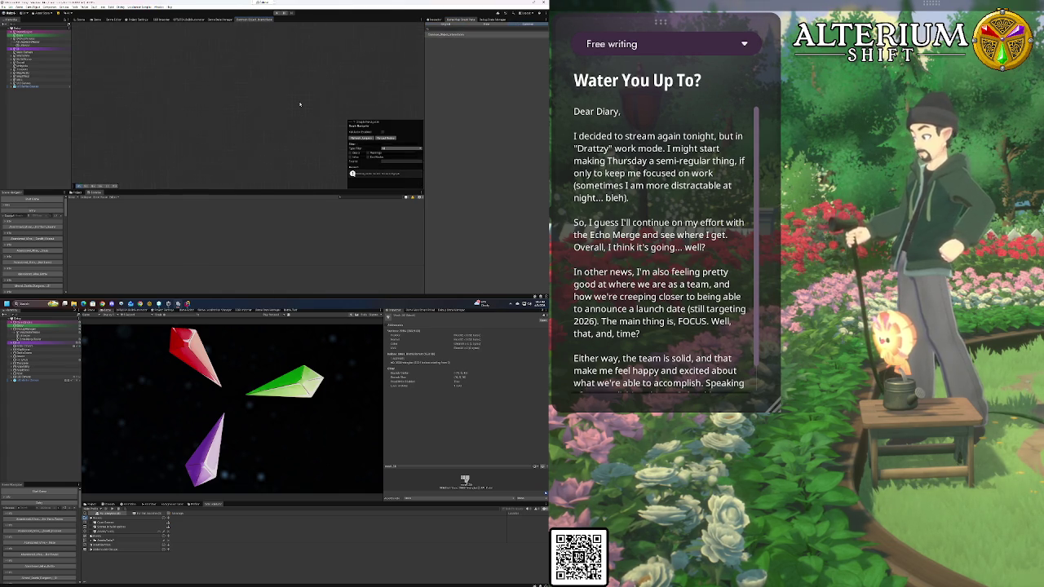
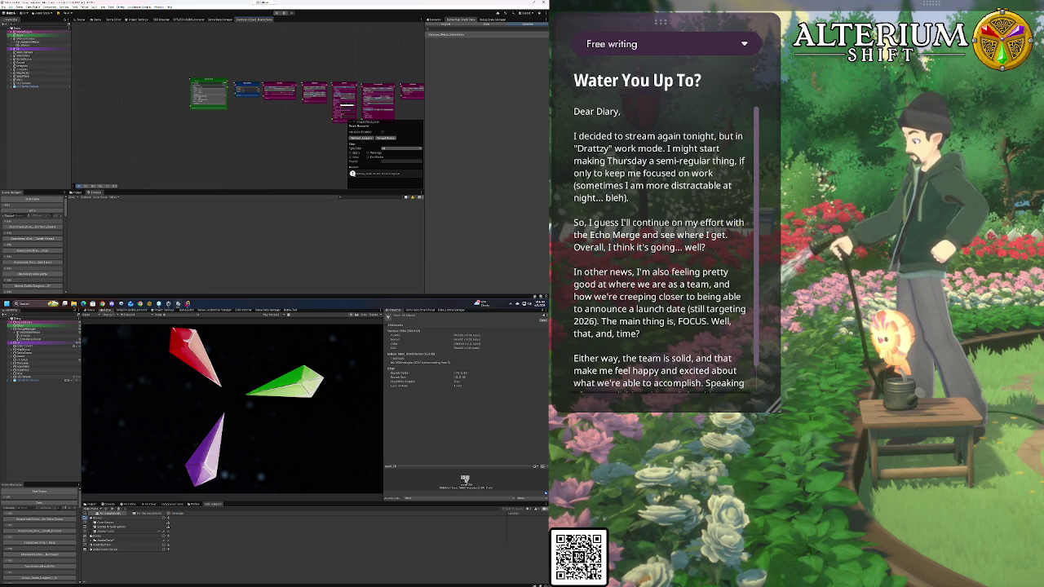
Nudge the green node slightly up-left and frame all the graph's nodes in view
scroll(259, 137, "up", 5)
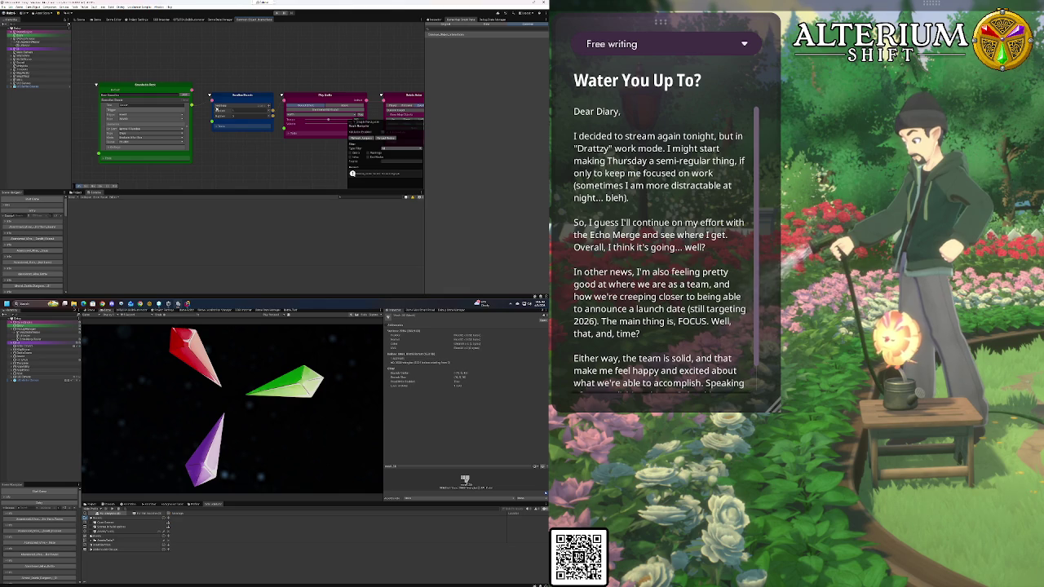
left_click(128, 104)
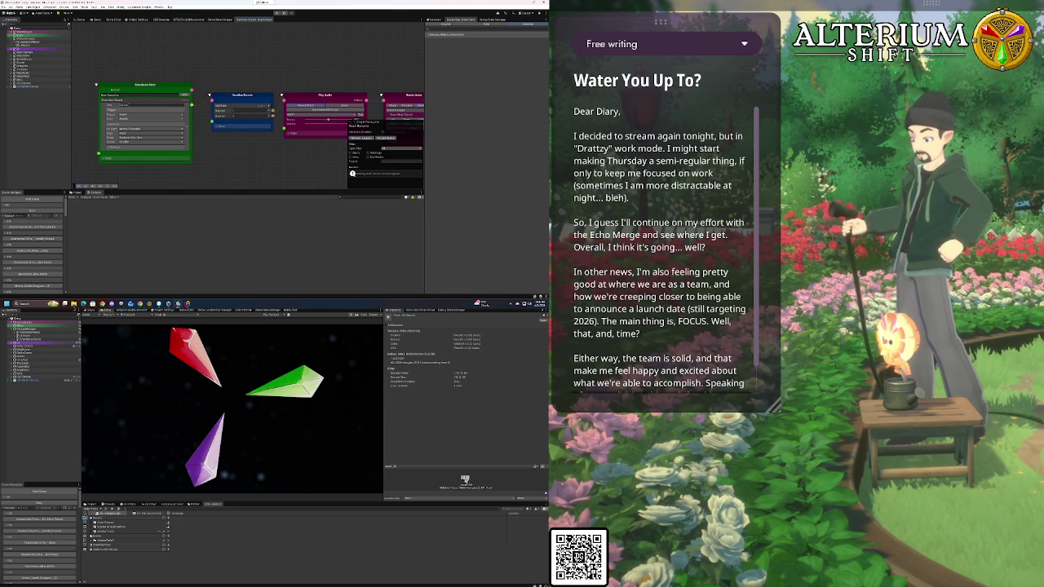
left_click_drag(130, 86, 127, 84)
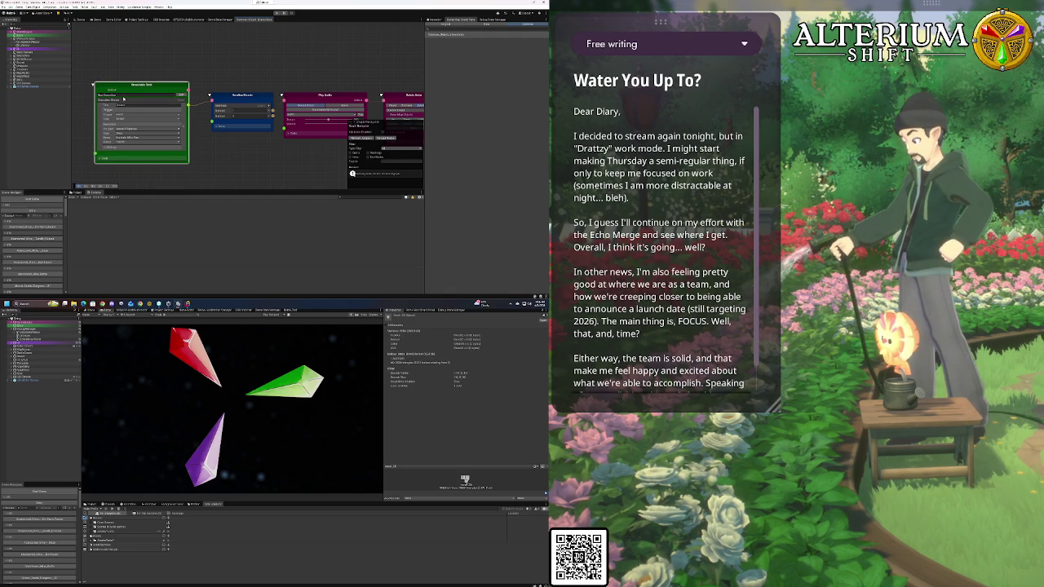
key("a")
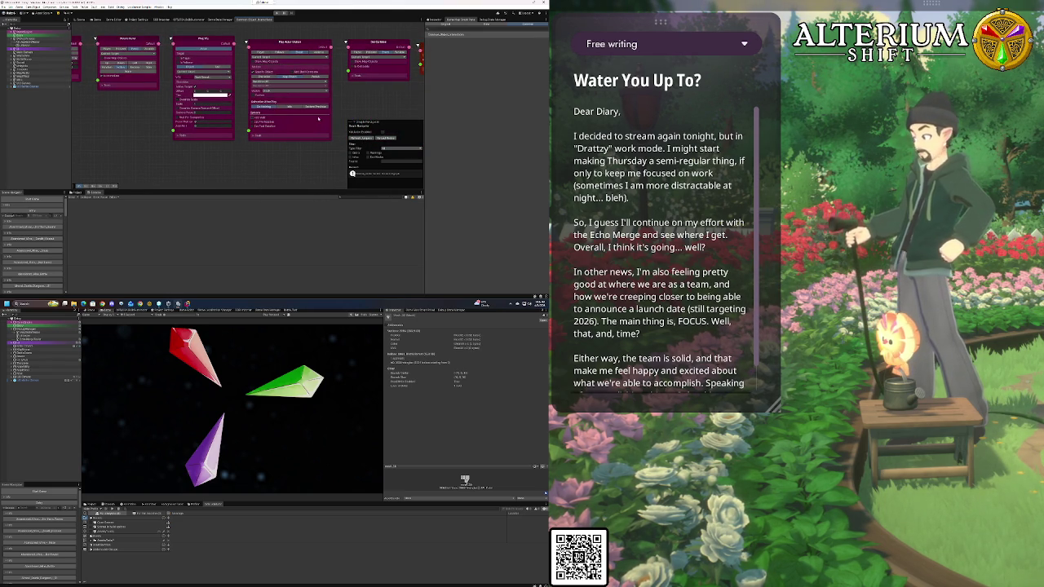
Dock the node graph under the Game view, run the game and open the Load screen
mouse_move(248, 142)
left_mouse_down()
mouse_move(245, 194)
mouse_move(264, 188)
mouse_move(264, 146)
left_mouse_up()
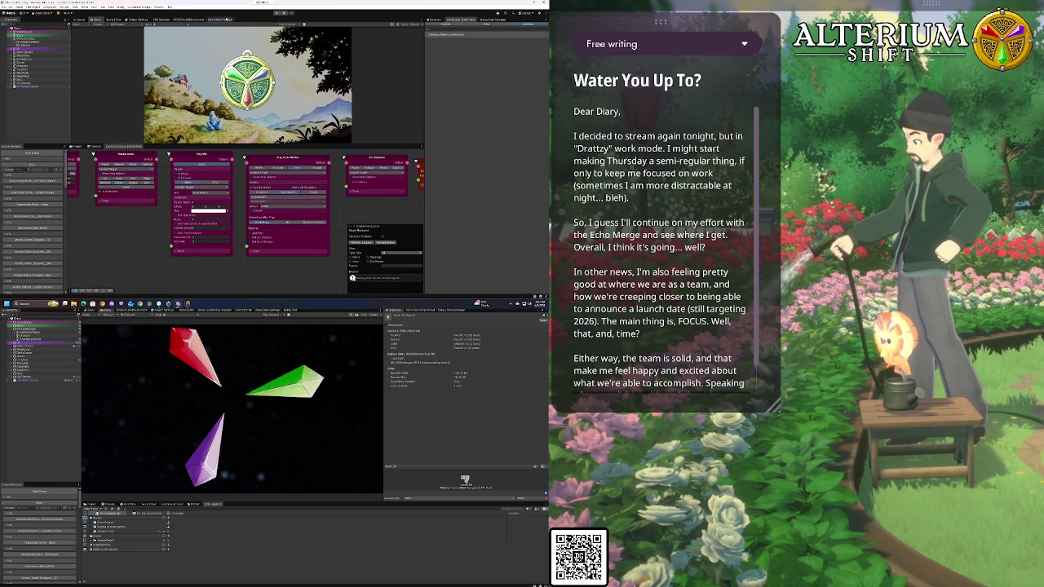
left_click(275, 13)
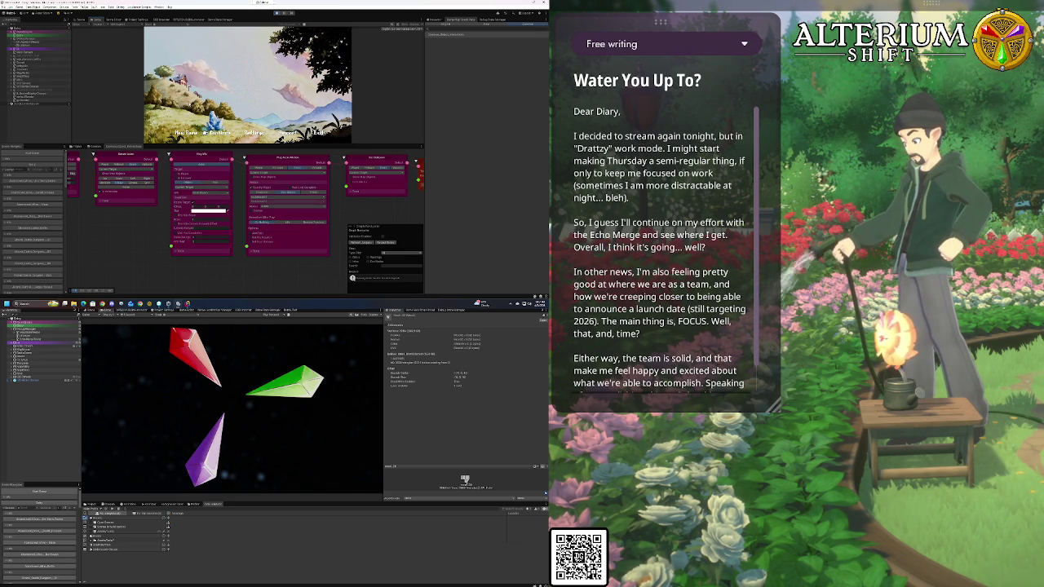
left_click(214, 132)
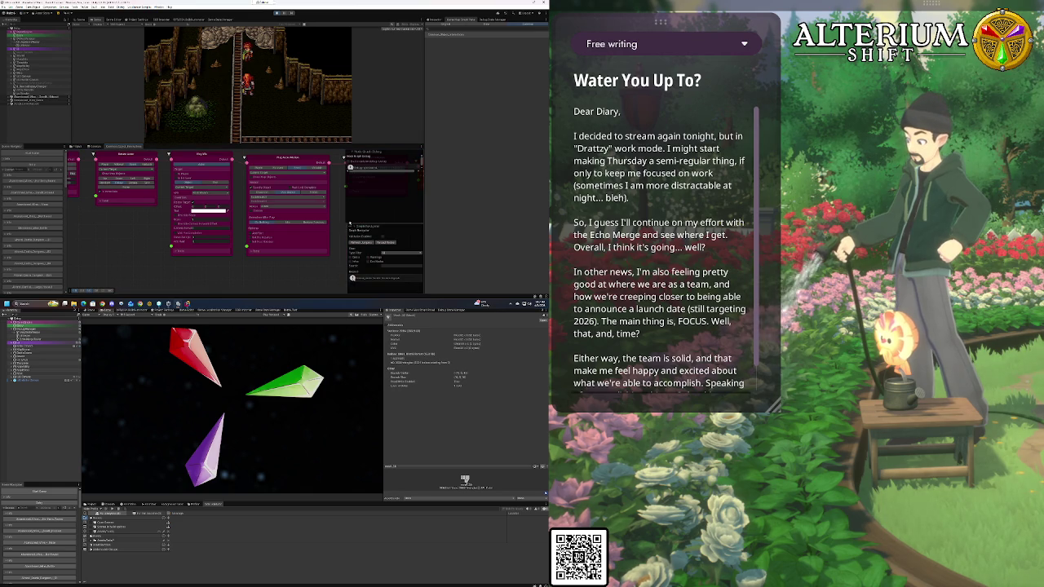
Watch the debugger's recorded variables during the Sage dialogue, then stop the game
left_click(354, 226)
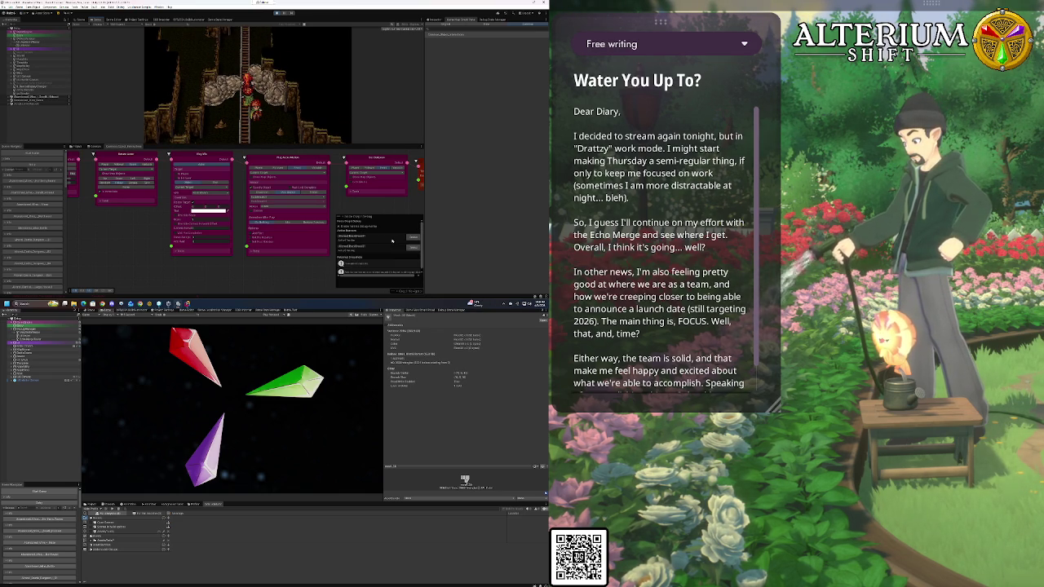
left_click(408, 239)
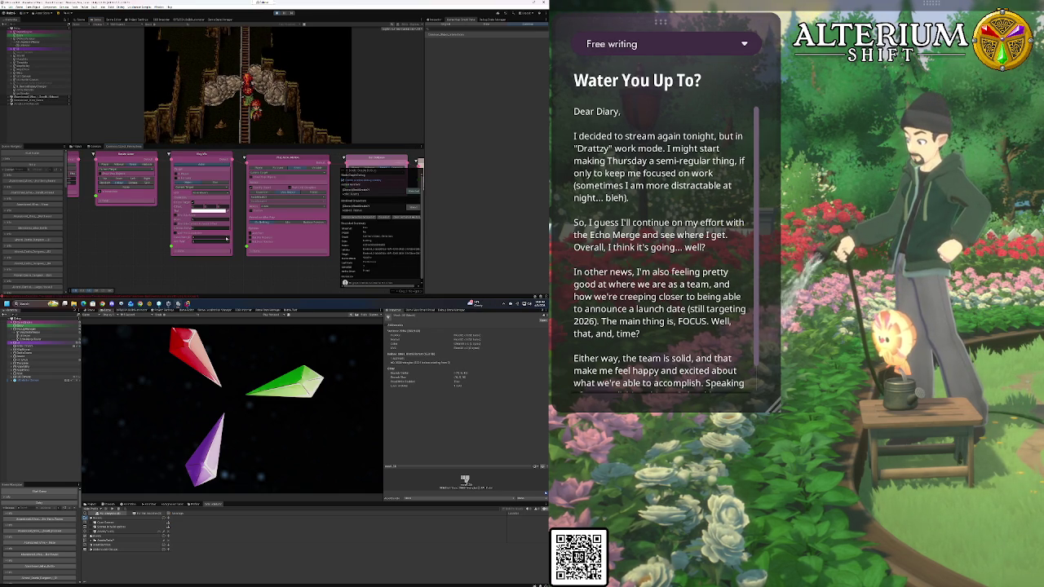
scroll(226, 237, "down", 5)
scroll(226, 237, "up", 2)
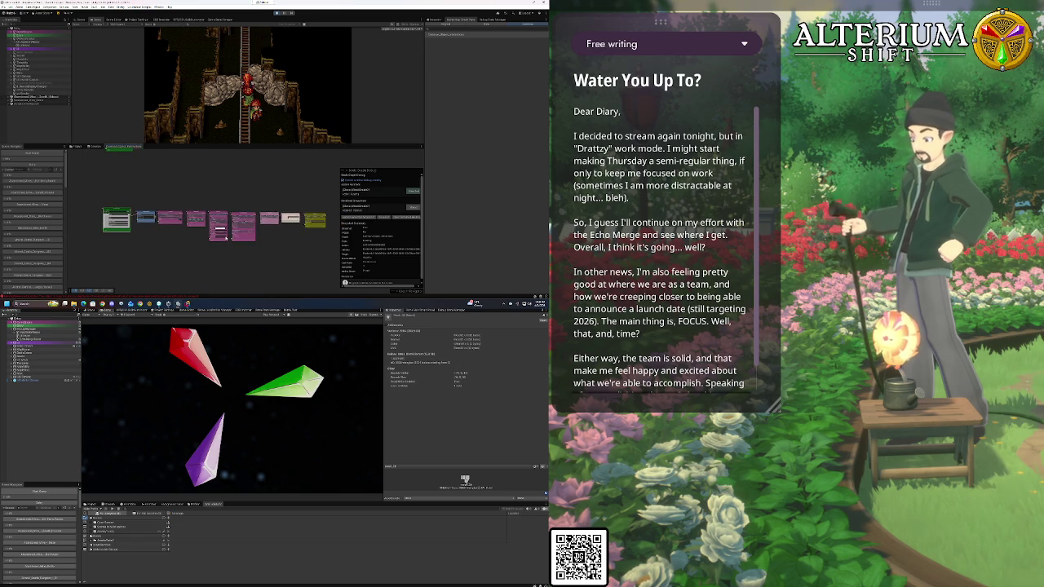
left_click_drag(310, 262, 261, 243)
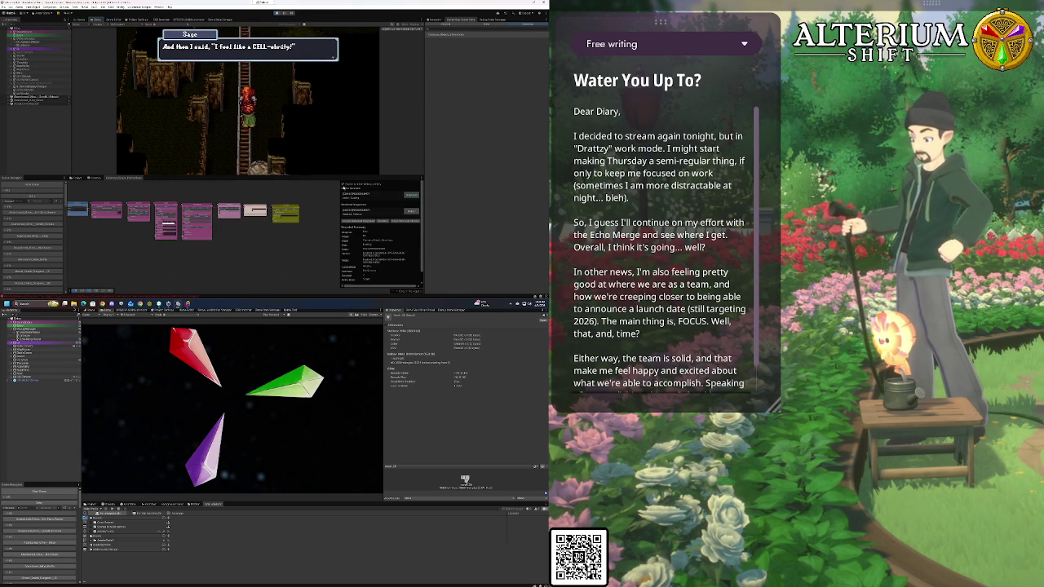
left_click(344, 186)
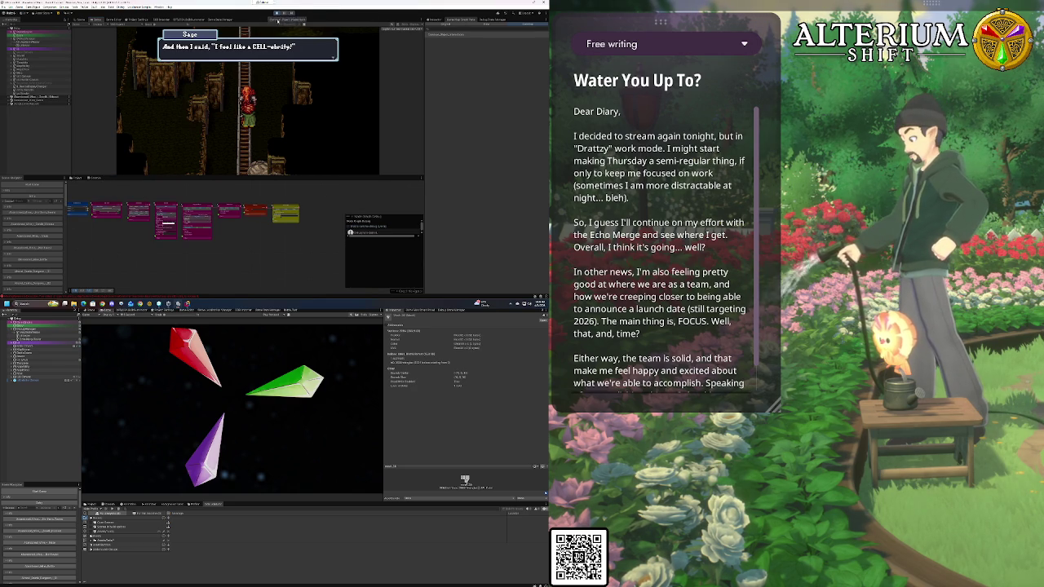
left_click(278, 15)
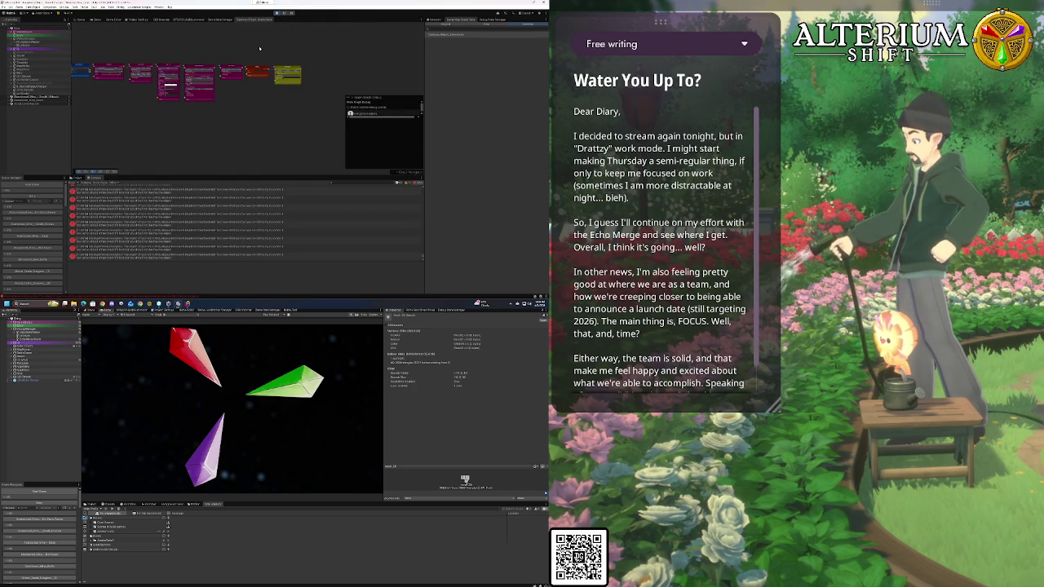
Read a Console error's stack trace, stop the game and view the selected asset's components
left_click(96, 20)
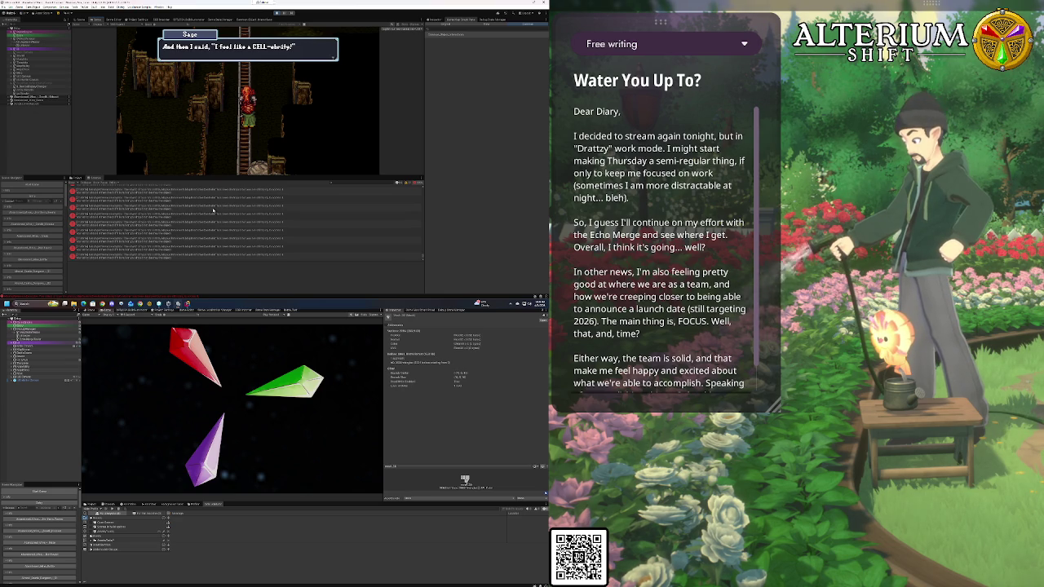
left_click(102, 208)
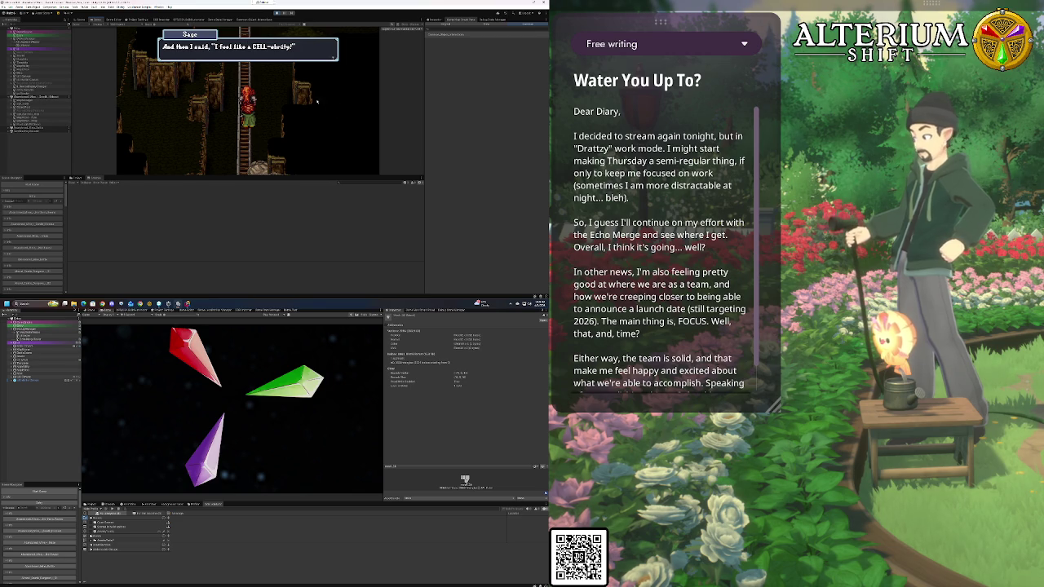
left_click(276, 13)
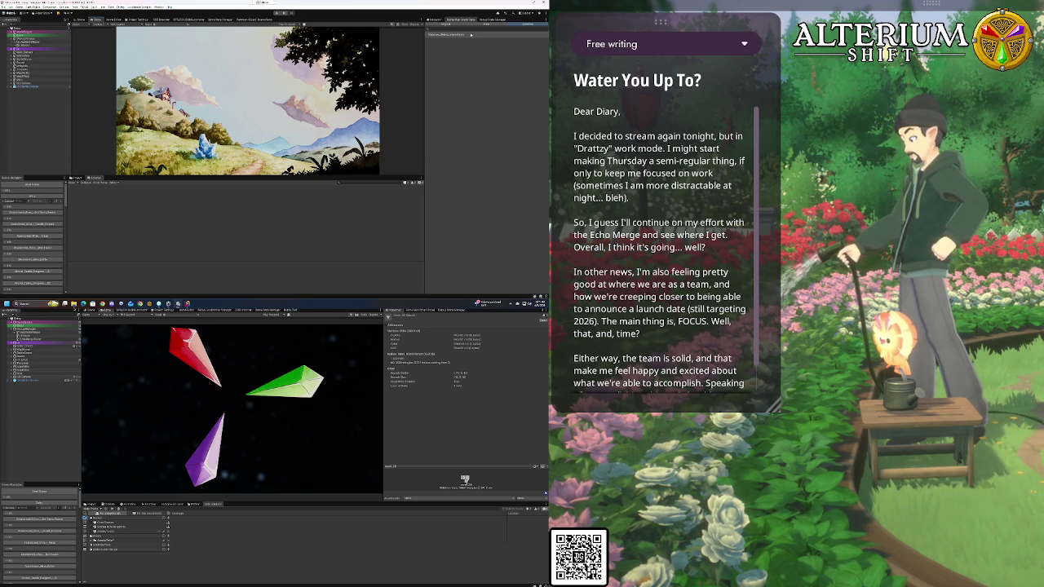
left_click(435, 19)
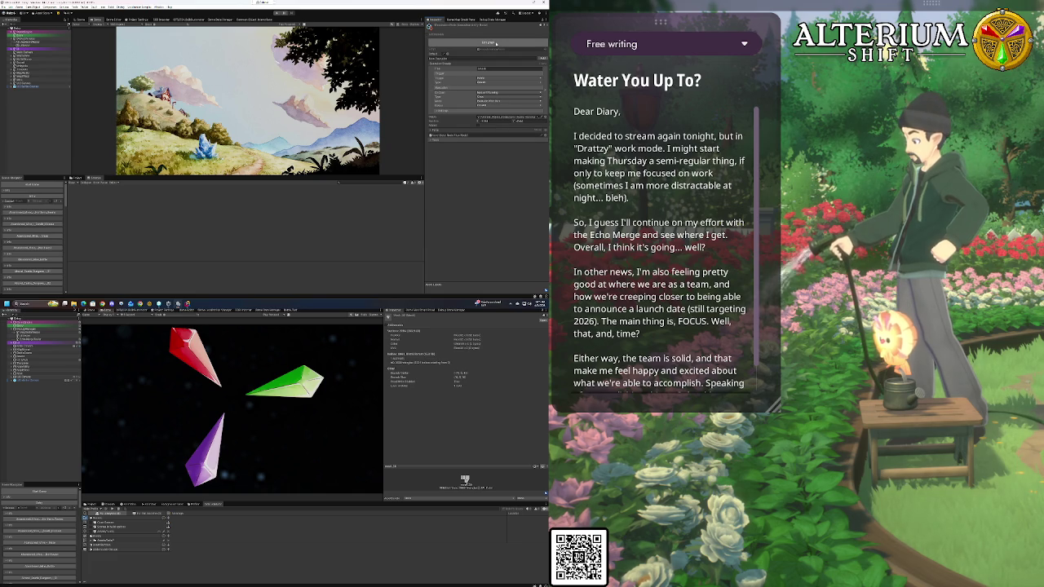
Reopen the event graph from the asset list, zoom out over all nodes and dismiss the popup
left_click(467, 22)
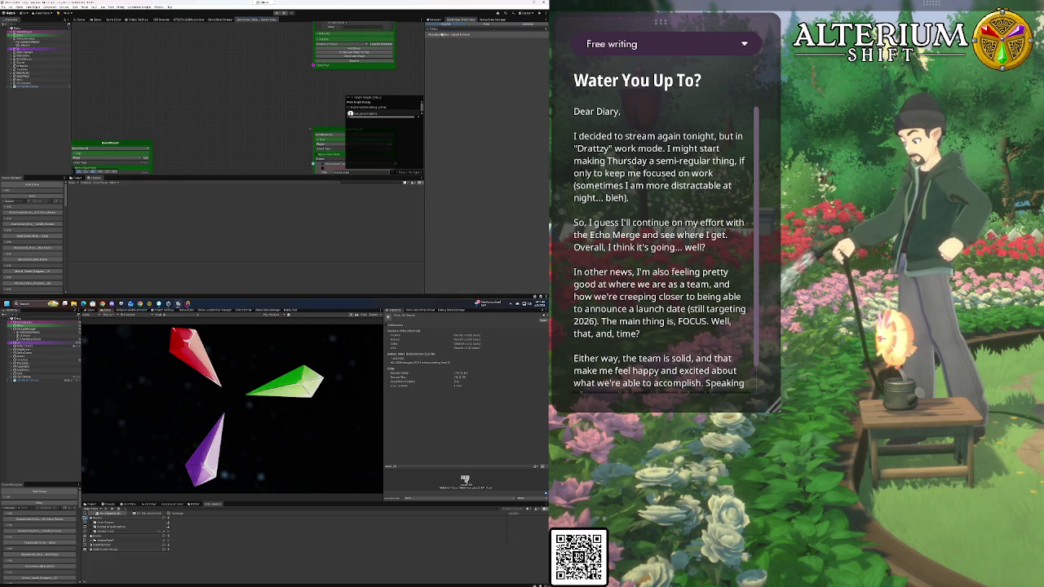
scroll(269, 72, "down", 10)
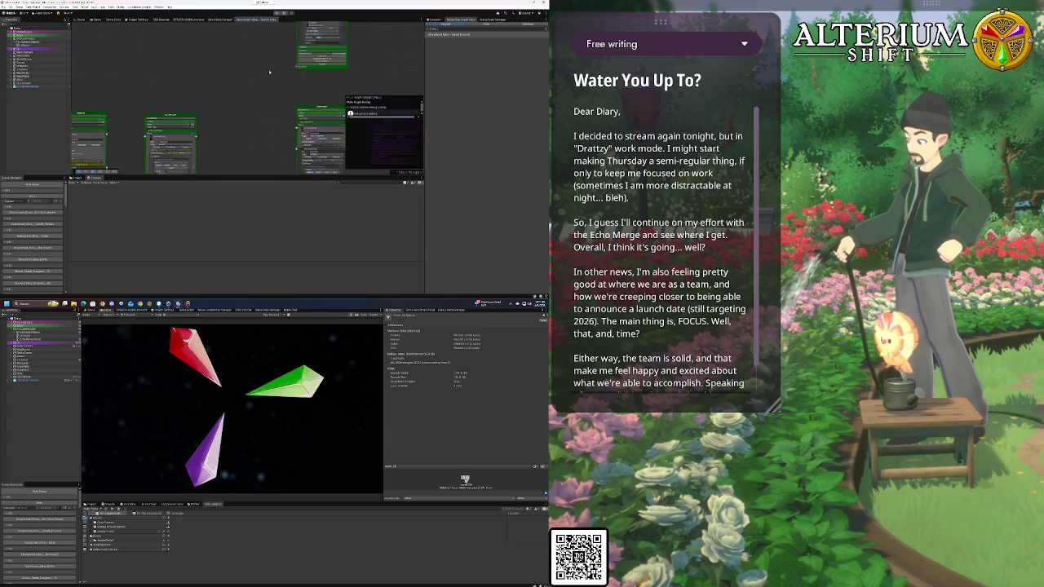
scroll(282, 106, "down", 5)
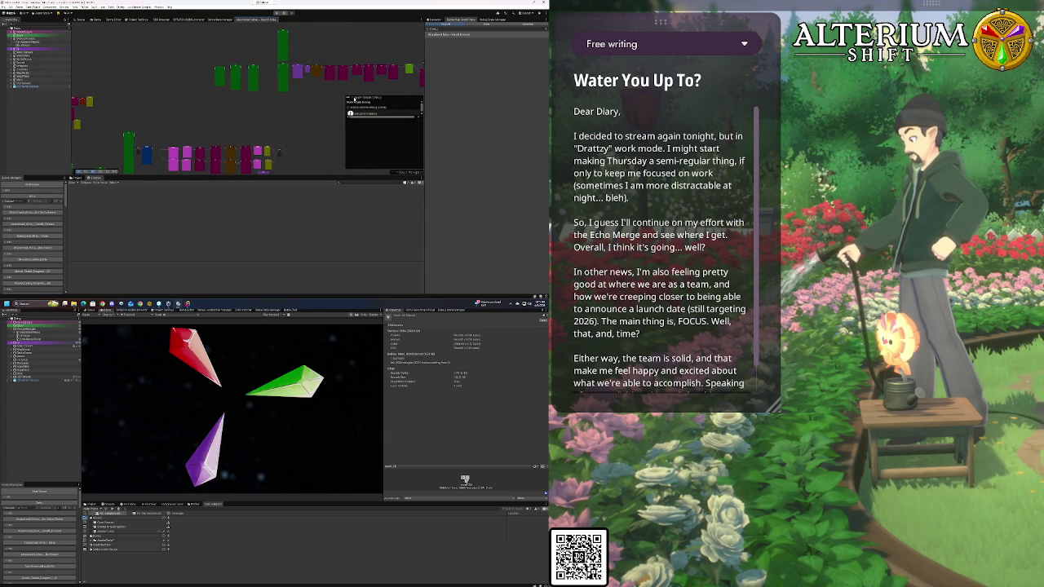
left_click(352, 98)
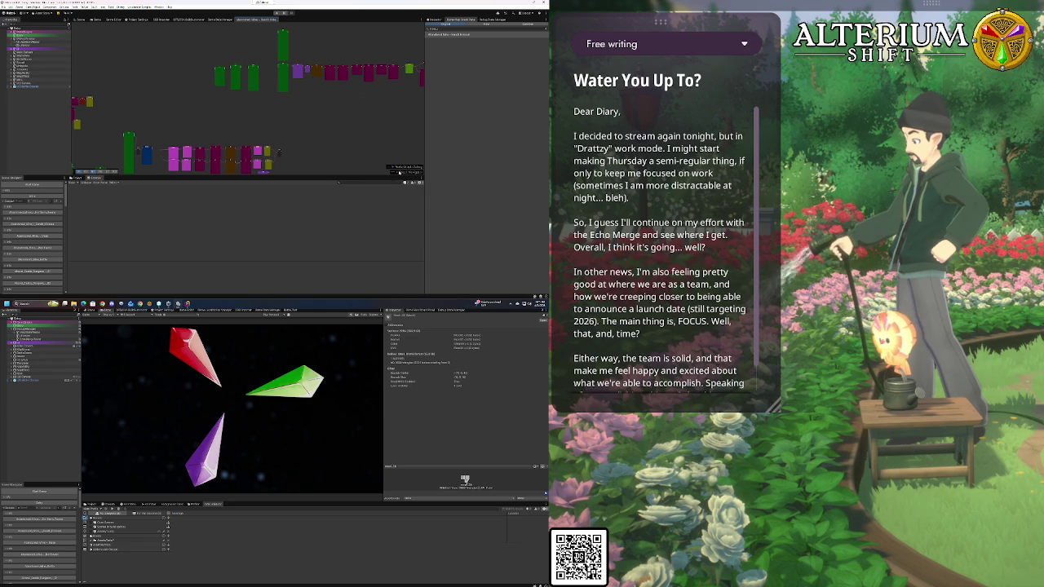
Use the graph navigator and pan the current graph to bring its magenta nodes into view
left_click(397, 172)
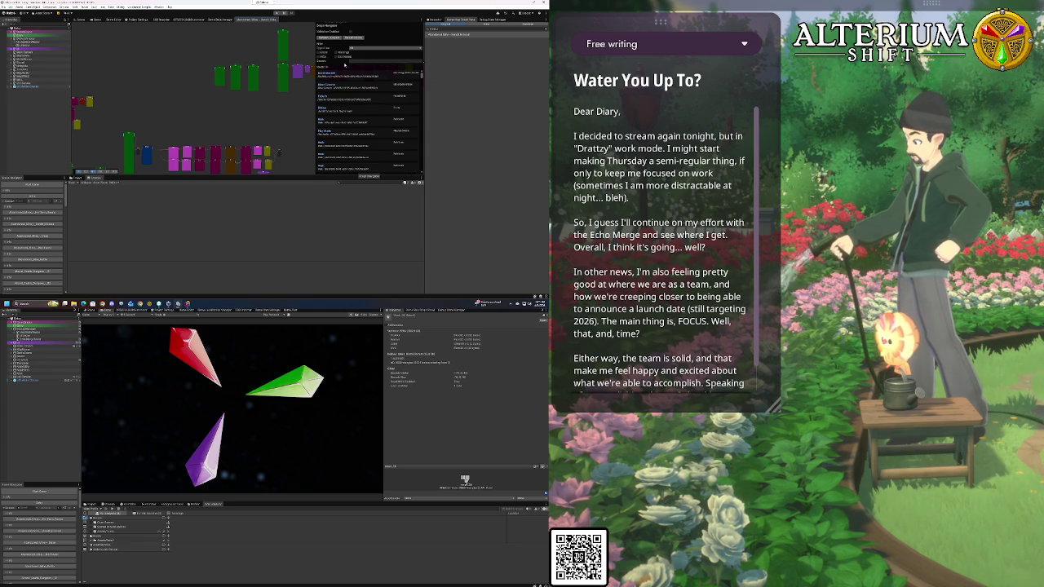
left_click(360, 62)
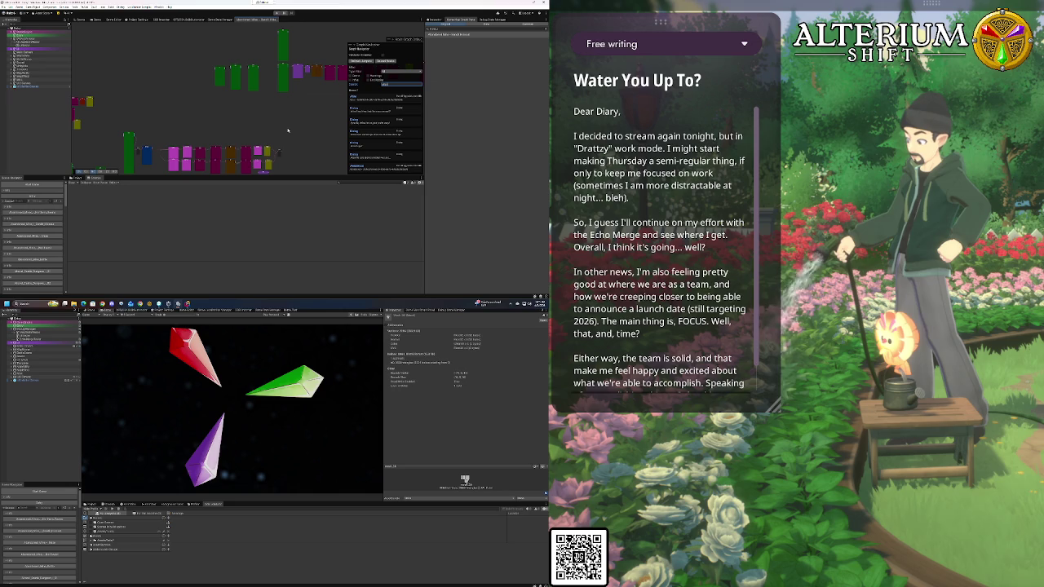
mouse_move(245, 117)
left_mouse_down()
mouse_move(196, 57)
mouse_move(246, 51)
mouse_move(251, 74)
mouse_move(228, 85)
left_mouse_up()
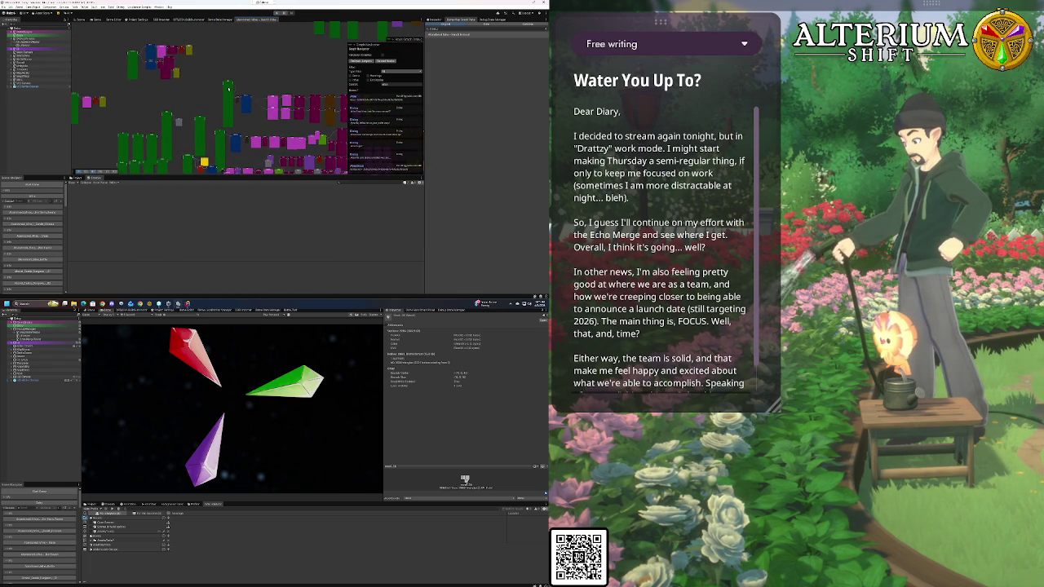
scroll(228, 84, "up", 8)
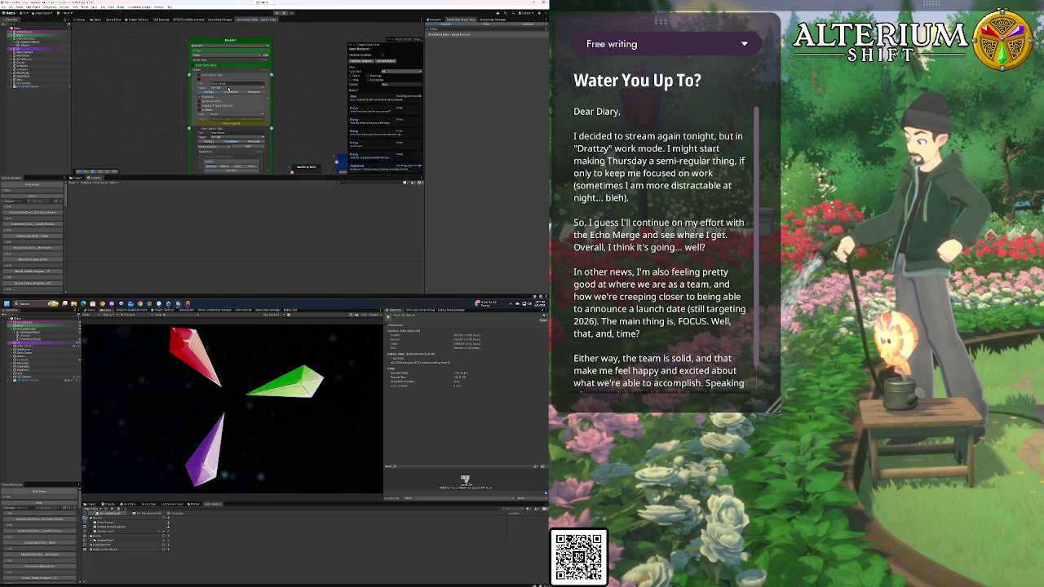
mouse_move(228, 85)
left_mouse_down()
mouse_move(219, 125)
mouse_move(283, 123)
mouse_move(249, 156)
mouse_move(129, 162)
left_mouse_up()
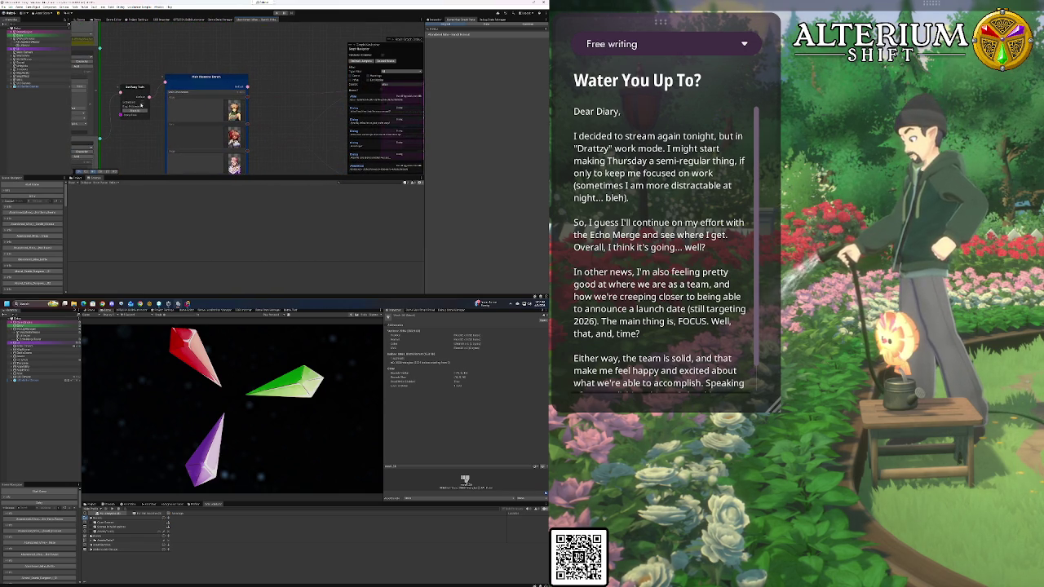
left_click_drag(310, 165, 185, 117)
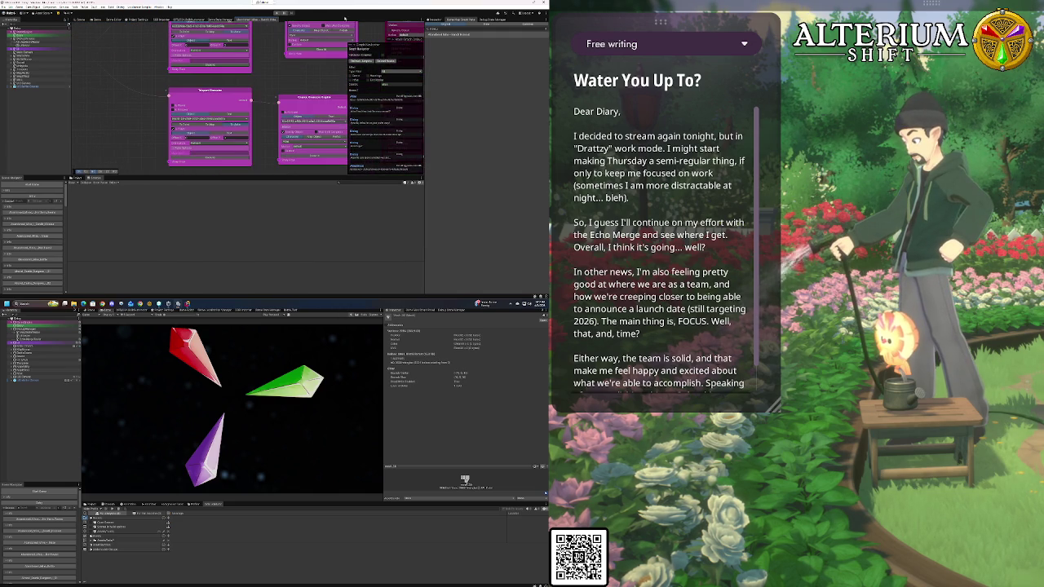
Load another dialogue graph from the inspector dropdown and zoom and pan to its nodes
left_click(447, 34)
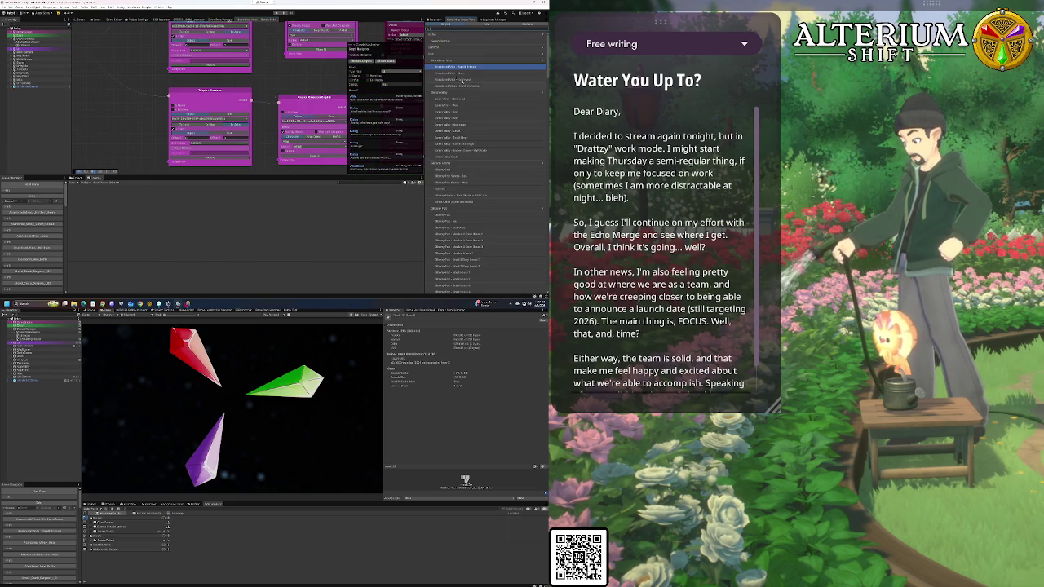
left_click(449, 68)
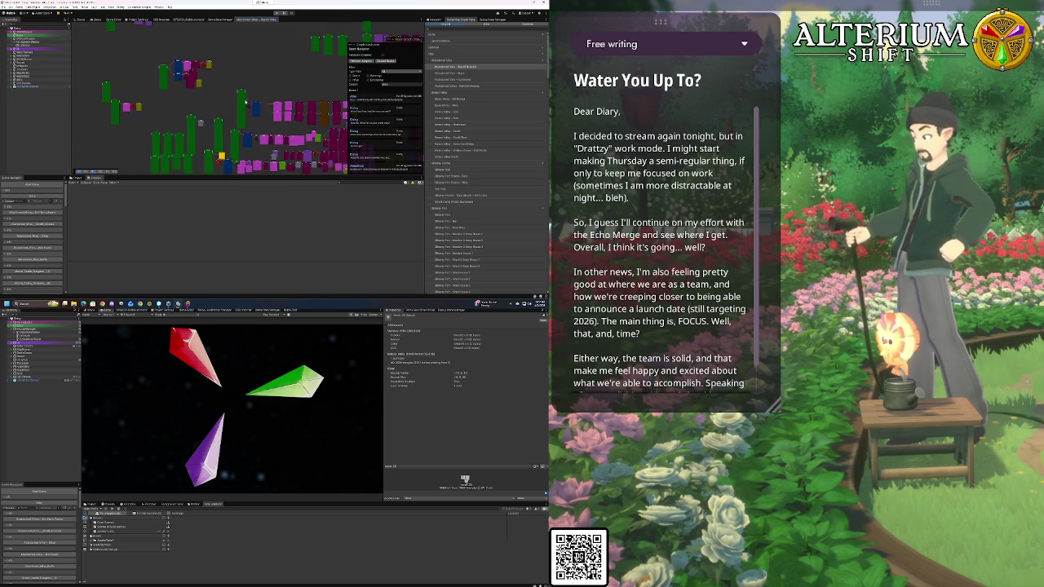
scroll(305, 87, "up", 10)
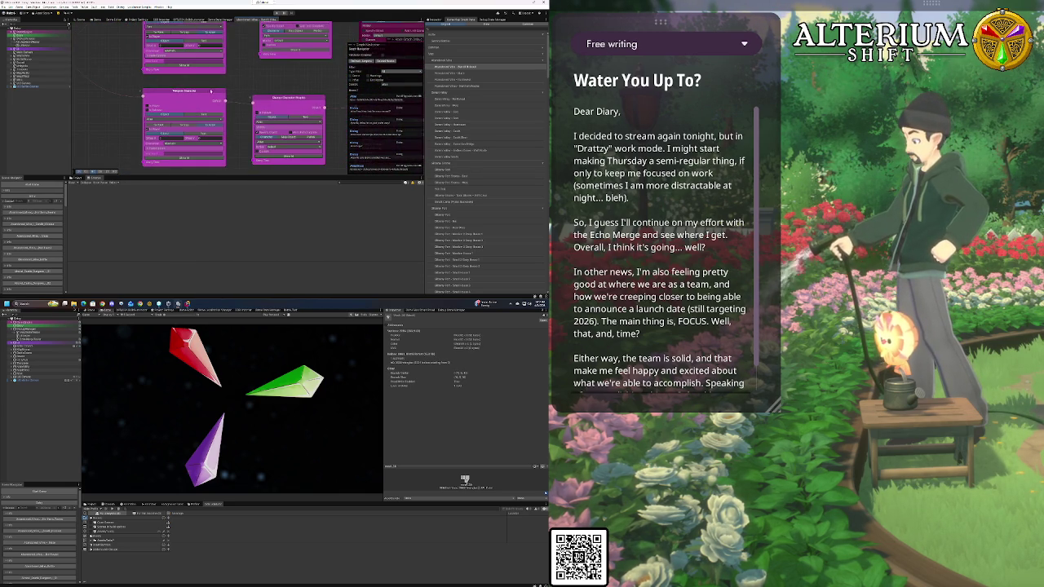
scroll(305, 87, "up", 3)
scroll(265, 86, "down", 3)
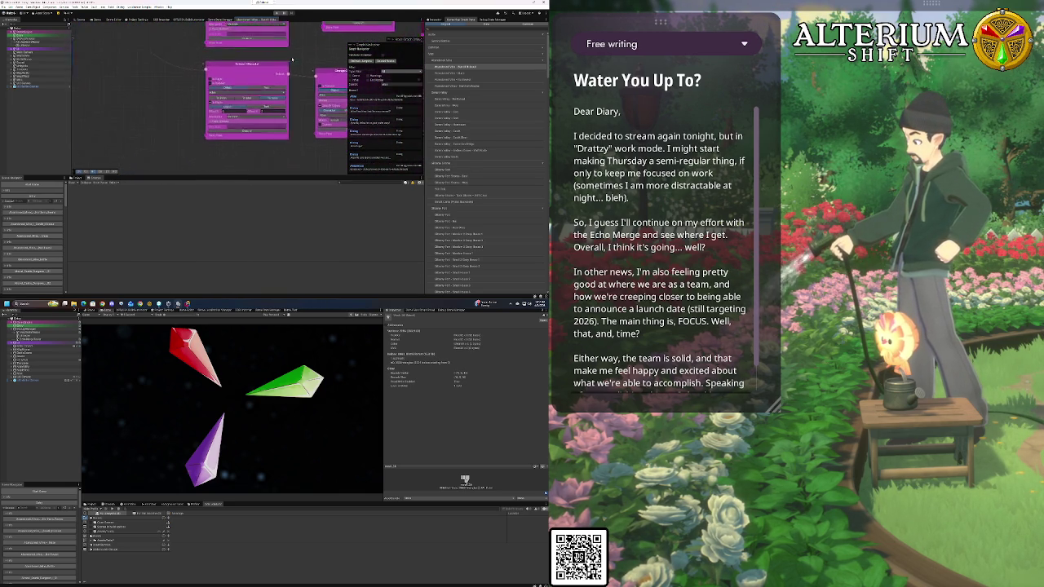
scroll(165, 98, "down", 2)
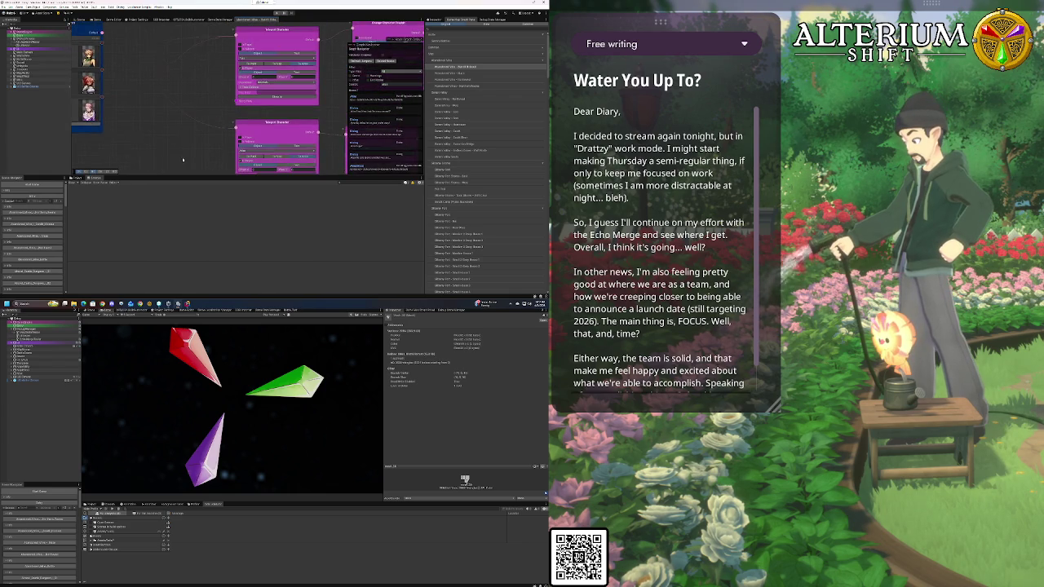
scroll(187, 170, "up", 3)
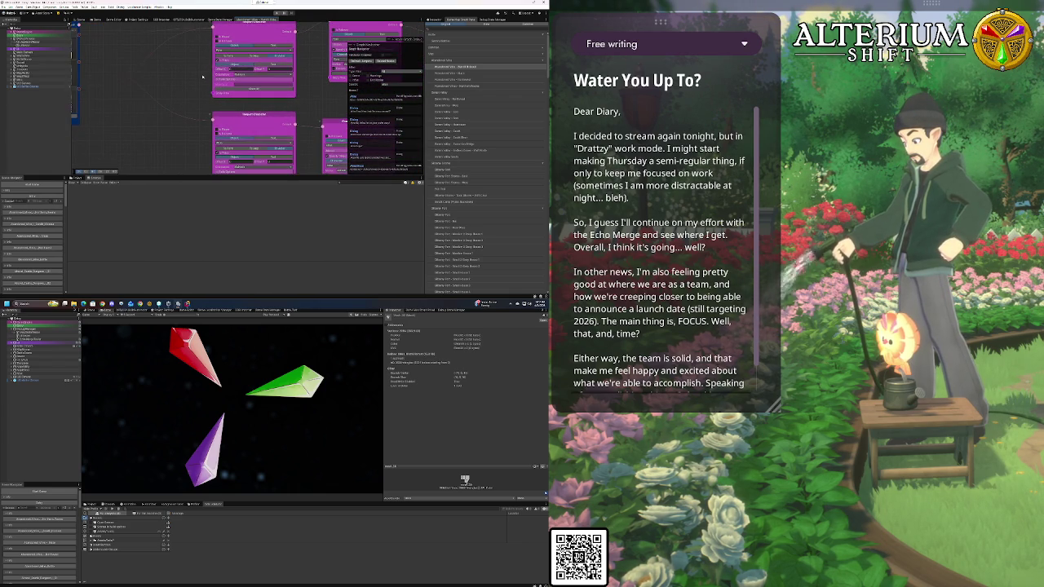
left_click_drag(193, 133, 128, 124)
Move the pink nodes into a cleaner layout: one up-left, one down-left, one further down
scroll(128, 124, "down", 2)
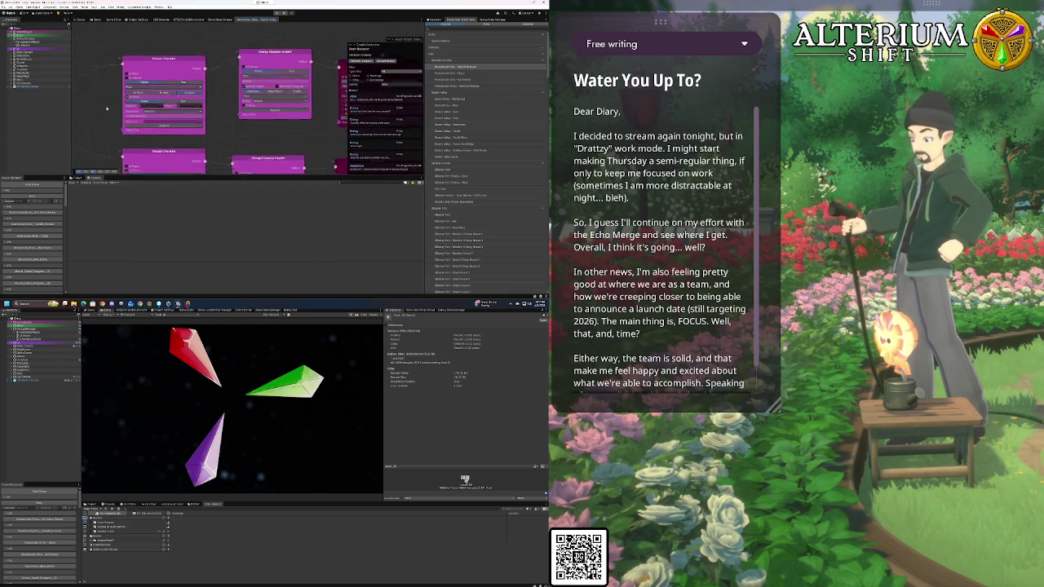
scroll(213, 123, "down", 2)
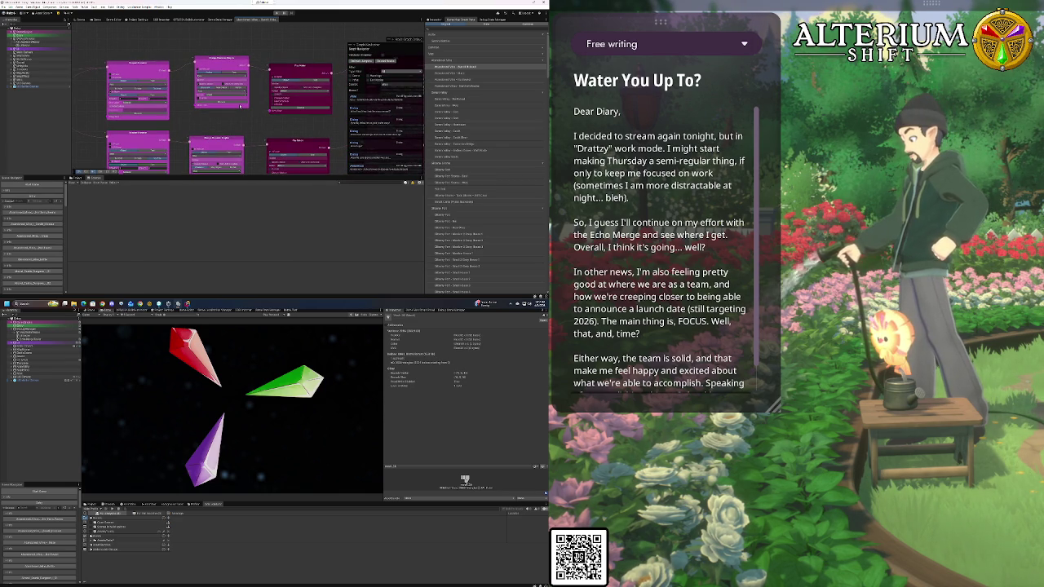
left_click_drag(240, 106, 270, 109)
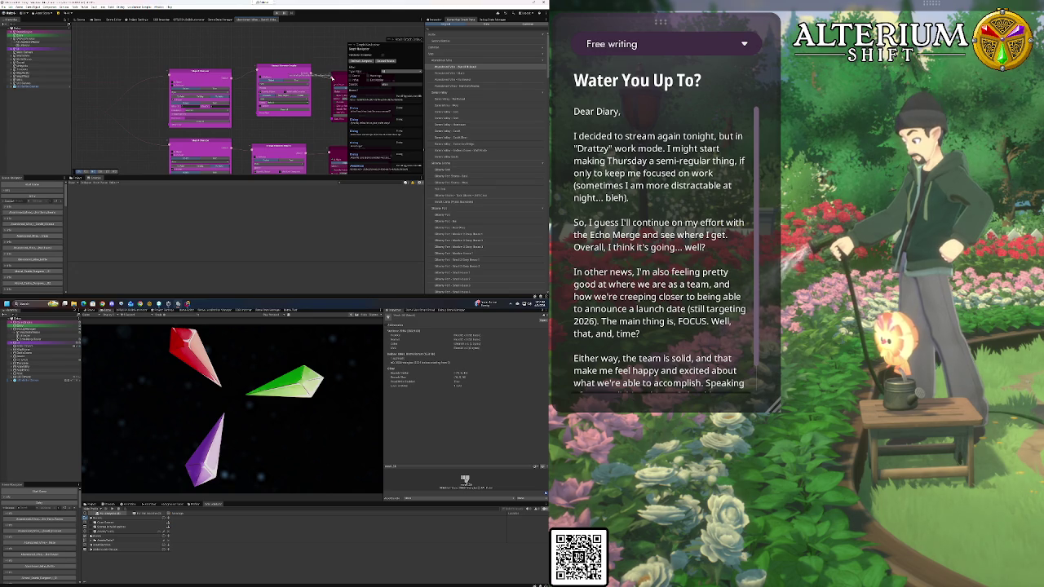
left_click_drag(169, 73, 76, 121)
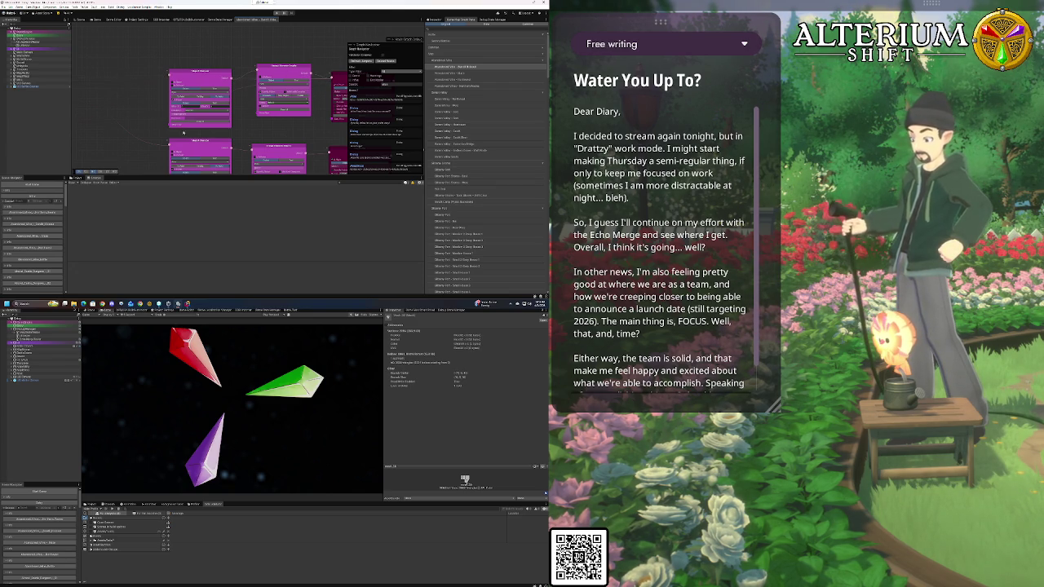
left_click_drag(179, 131, 115, 93)
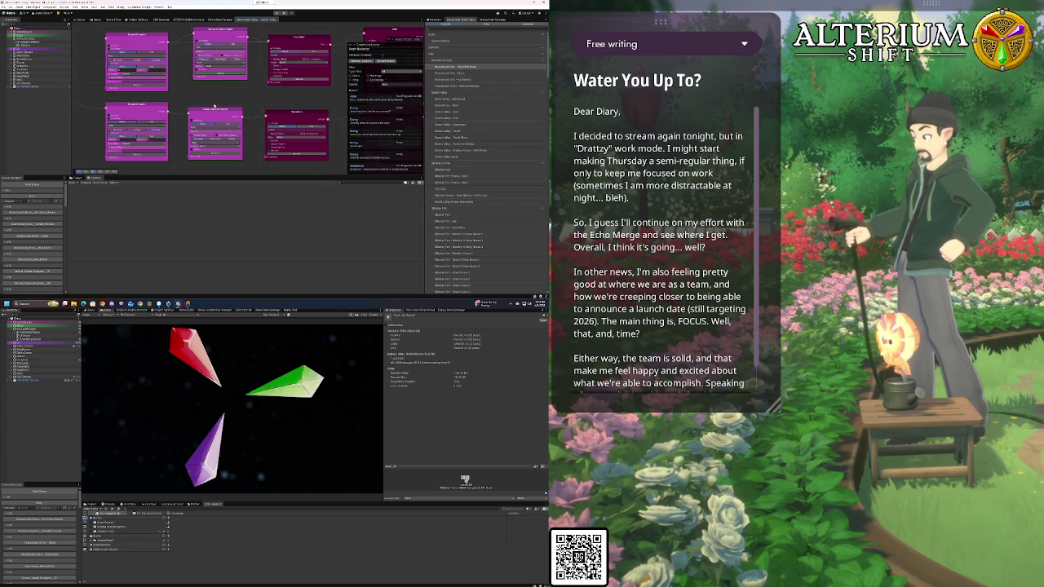
left_click_drag(211, 106, 181, 27)
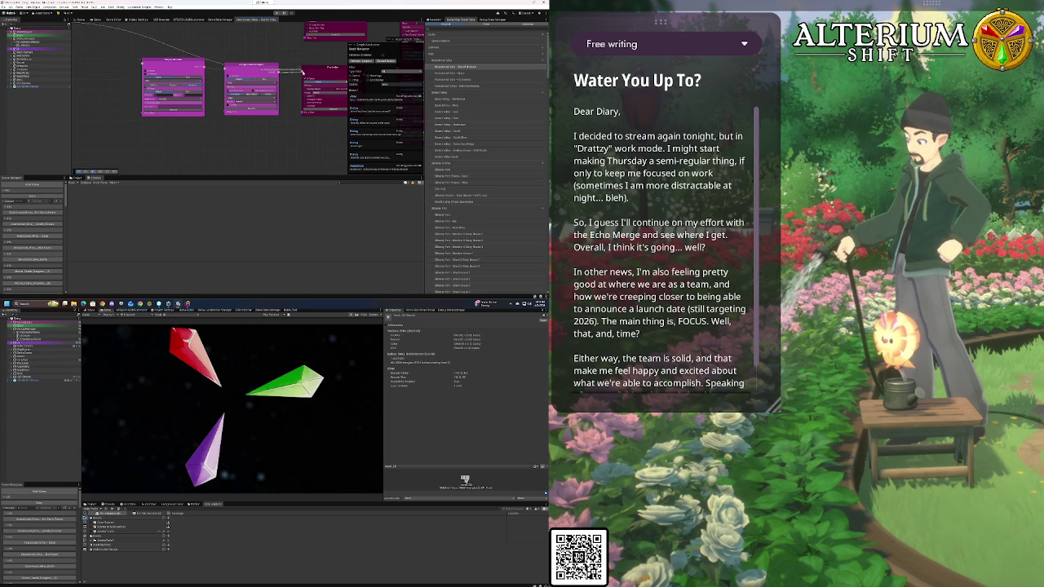
left_click_drag(188, 61, 174, 108)
mouse_move(252, 68)
left_mouse_down()
mouse_move(204, 114)
mouse_move(216, 139)
mouse_move(269, 163)
mouse_move(293, 154)
mouse_move(238, 105)
mouse_move(185, 109)
mouse_move(245, 114)
mouse_move(230, 124)
mouse_move(252, 133)
mouse_move(180, 85)
mouse_move(159, 88)
left_mouse_up()
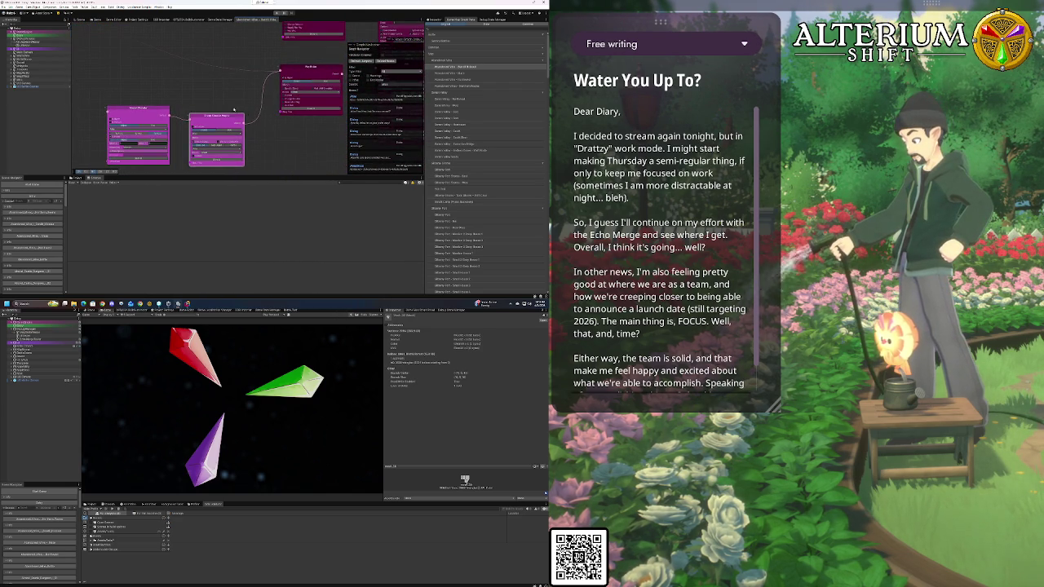
left_click_drag(275, 138, 236, 131)
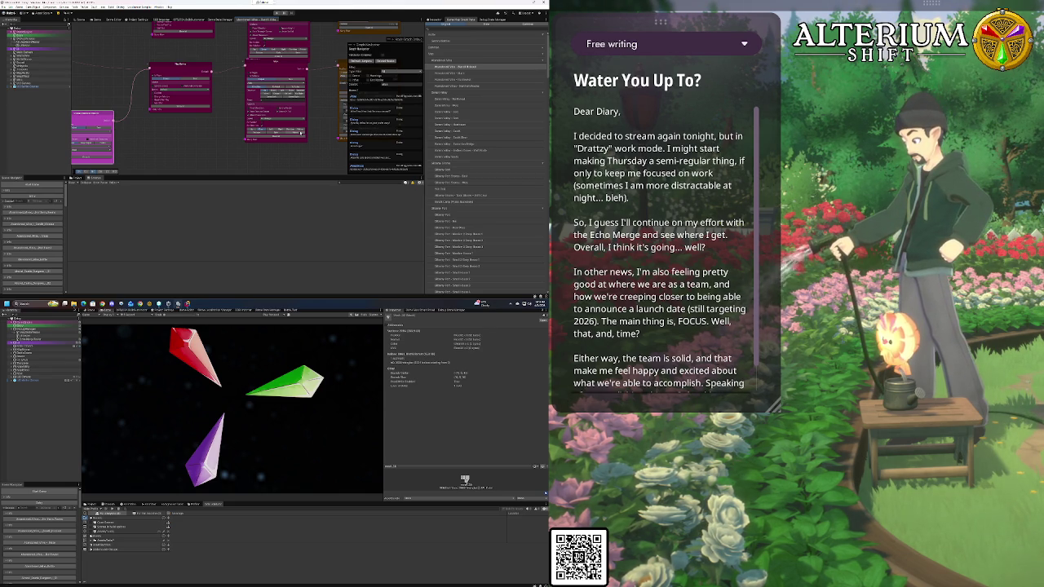
Lower the pink node slightly and move the Condition node down and left
left_click_drag(302, 132, 267, 138)
left_click_drag(239, 72, 234, 90)
left_click_drag(152, 73, 141, 92)
left_click_drag(271, 143, 192, 118)
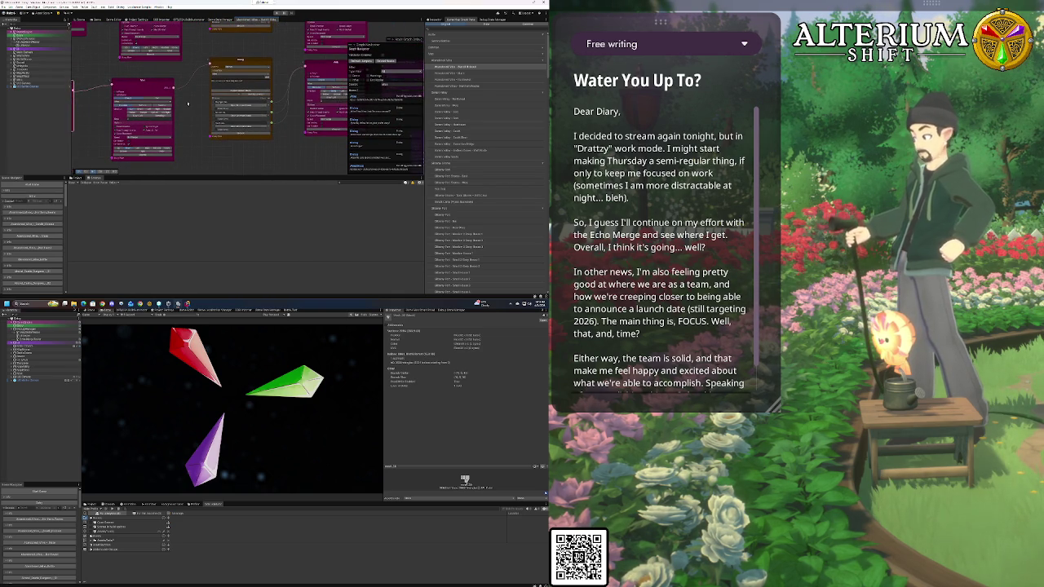
left_click_drag(187, 103, 300, 105)
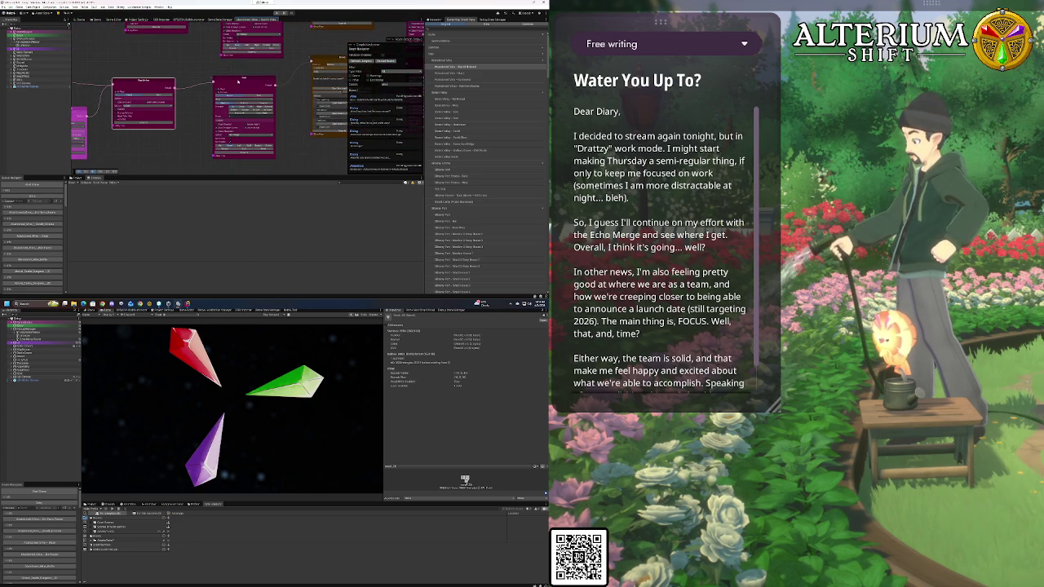
Centre the PlayMotion and Wait nodes in view and expand a Wait settings section
scroll(239, 83, "up", 2)
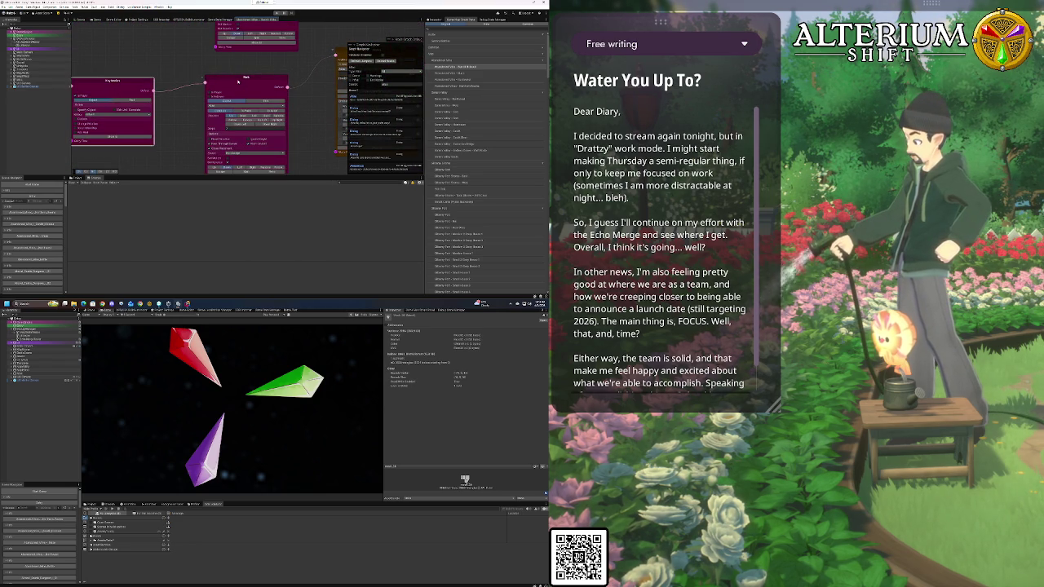
mouse_move(191, 147)
left_mouse_down()
mouse_move(254, 140)
mouse_move(198, 104)
mouse_move(178, 76)
left_mouse_up()
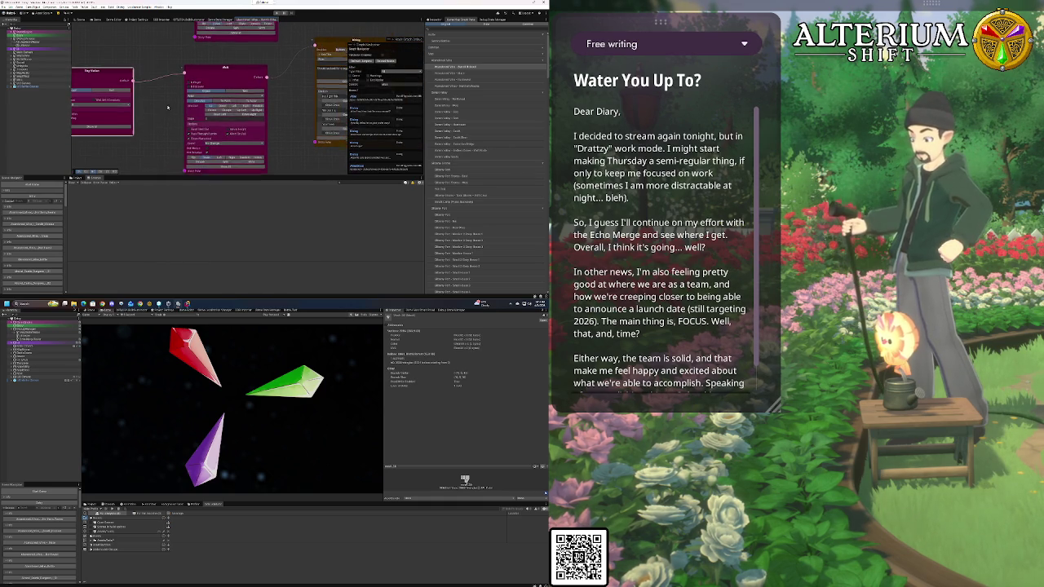
left_click_drag(170, 108, 166, 79)
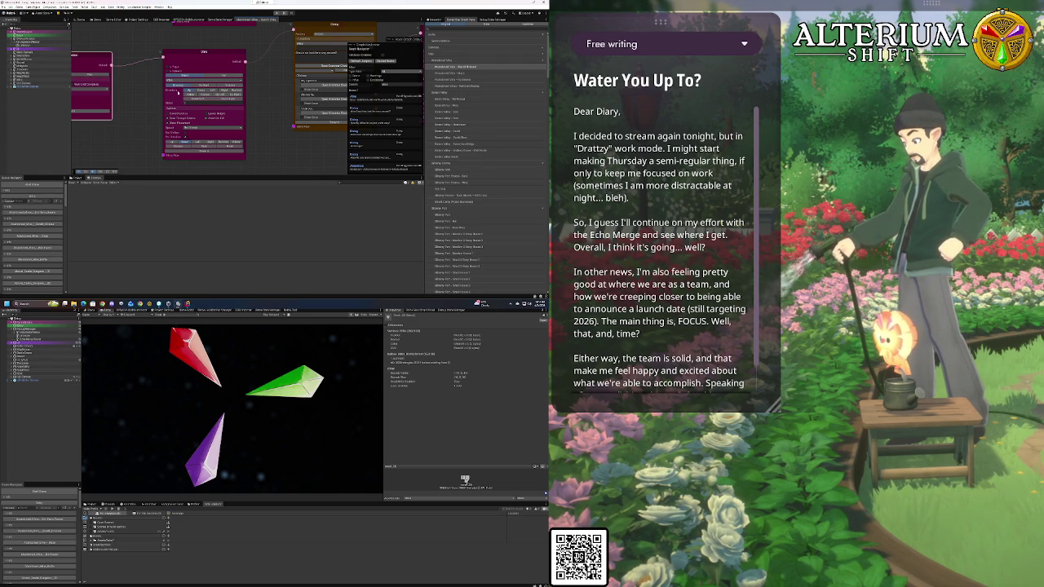
left_click_drag(146, 114, 177, 141)
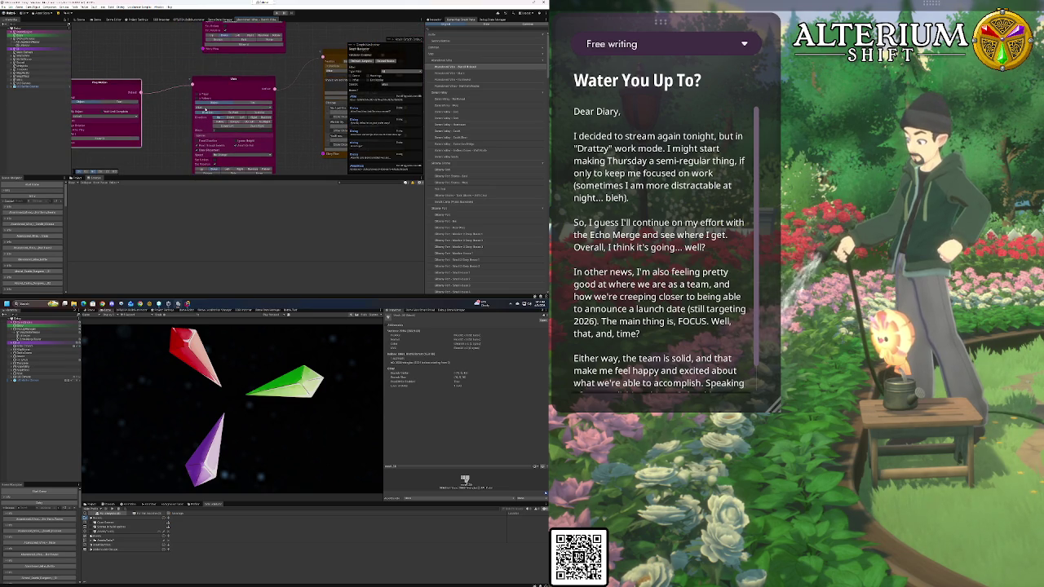
left_click_drag(178, 109, 210, 104)
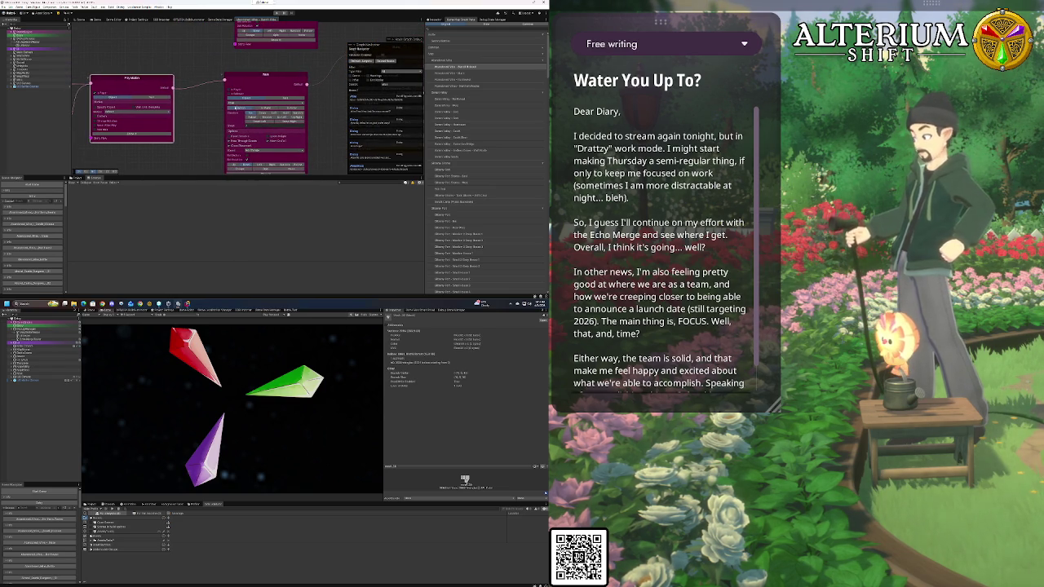
left_click(229, 94)
Reveal the new field at the top of the Wait node and pick an option for it
left_click(229, 98)
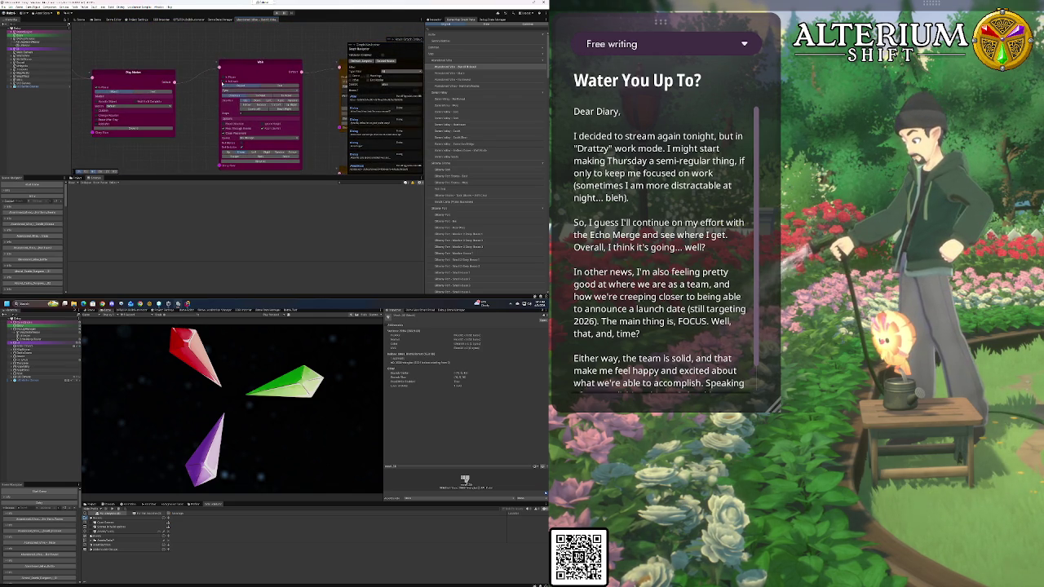
left_click(223, 81)
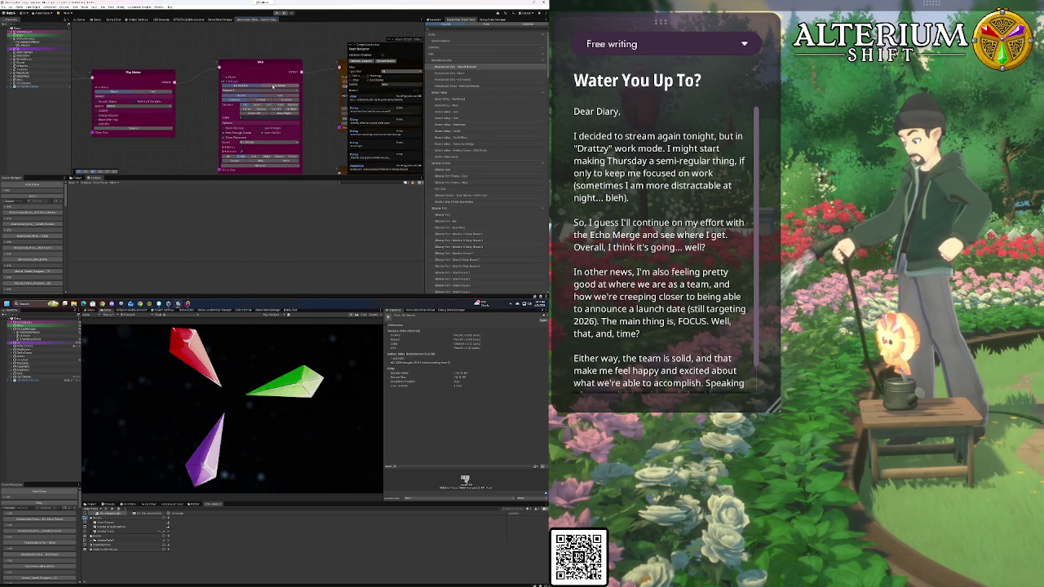
left_click(245, 100)
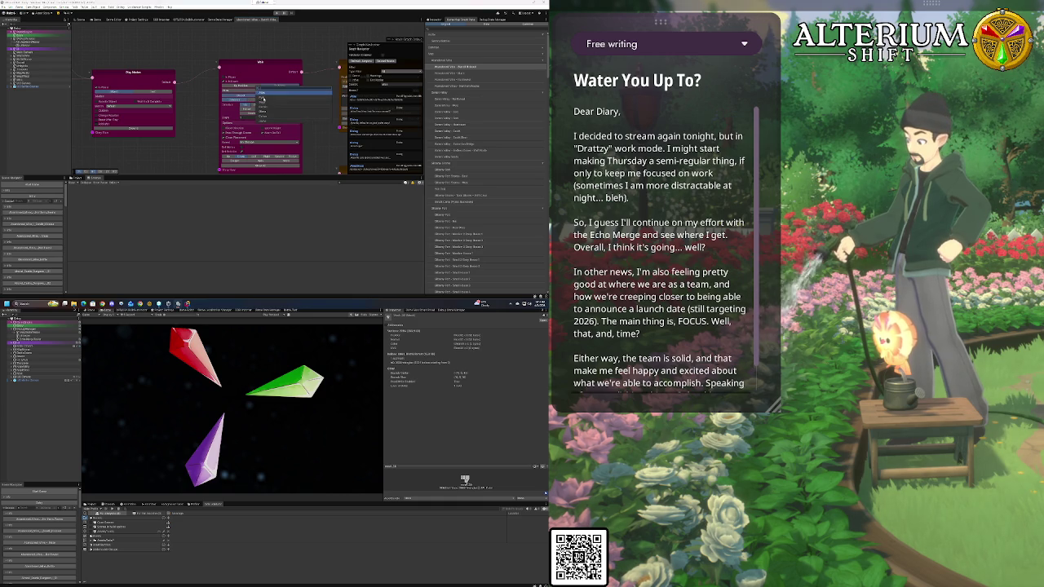
left_click(263, 99)
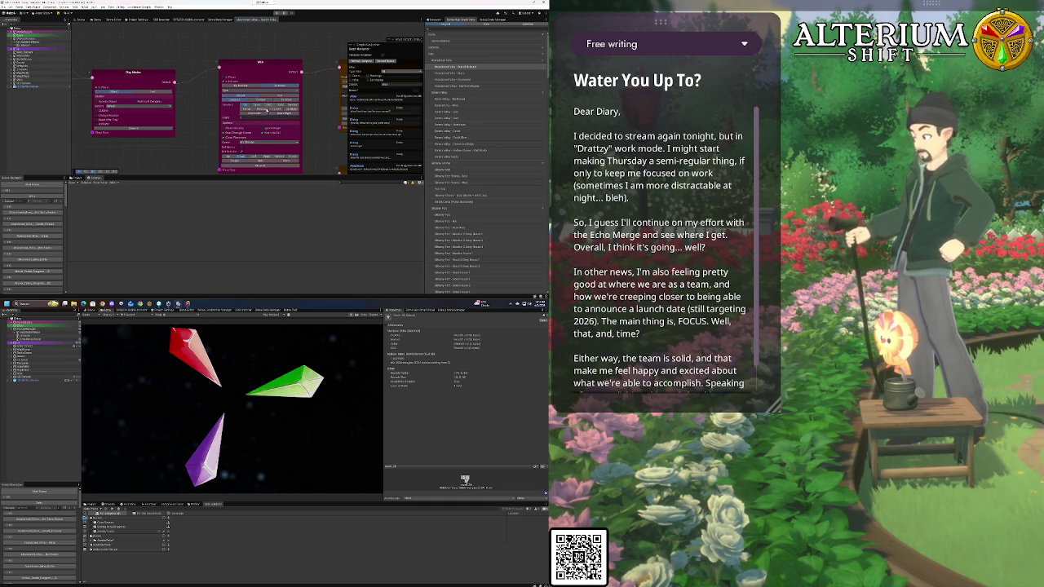
left_click_drag(268, 106, 208, 69)
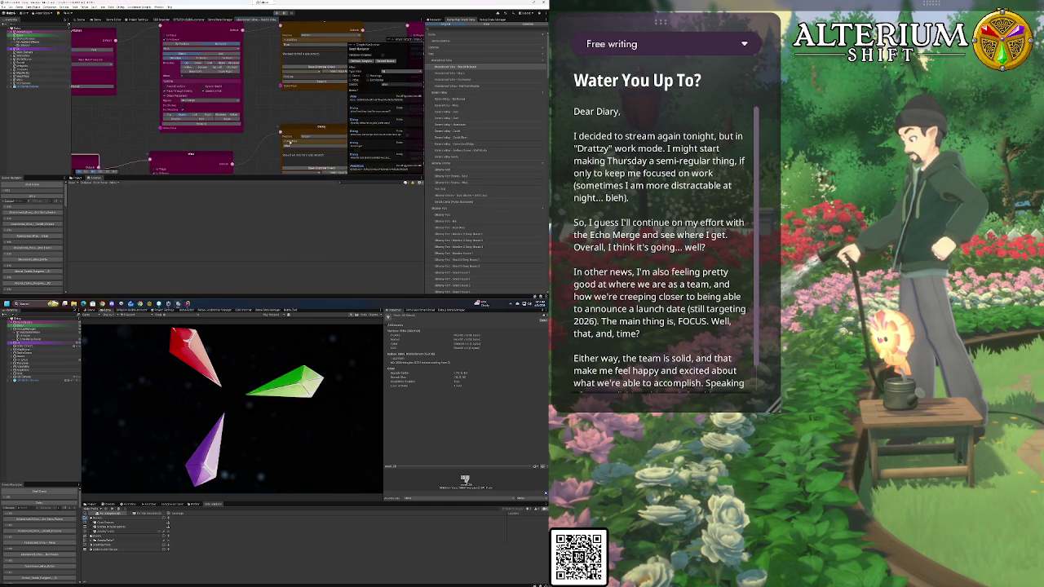
left_click_drag(256, 117, 211, 94)
scroll(264, 104, "down", 3)
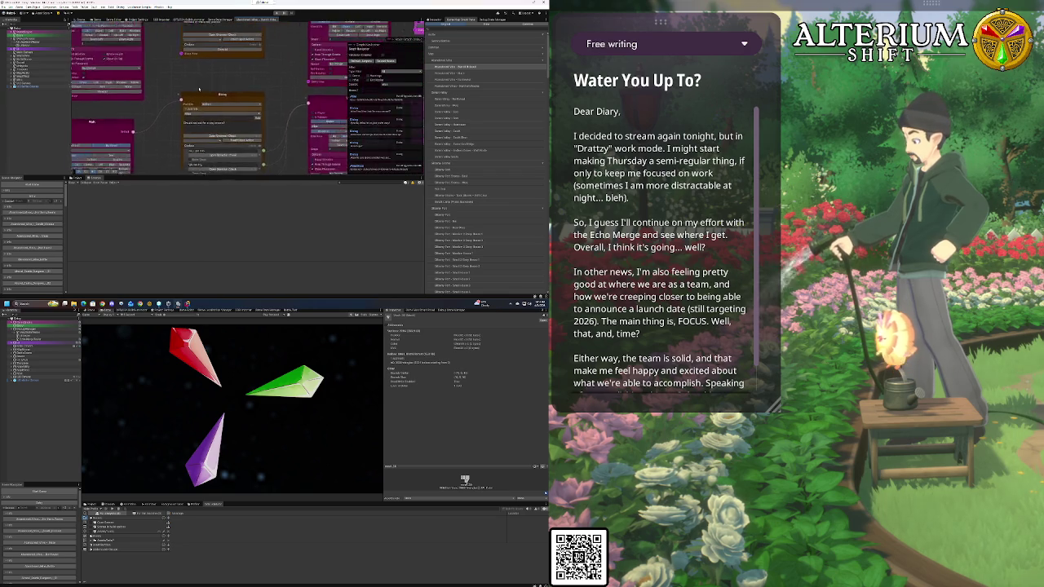
scroll(247, 84, "up", 4)
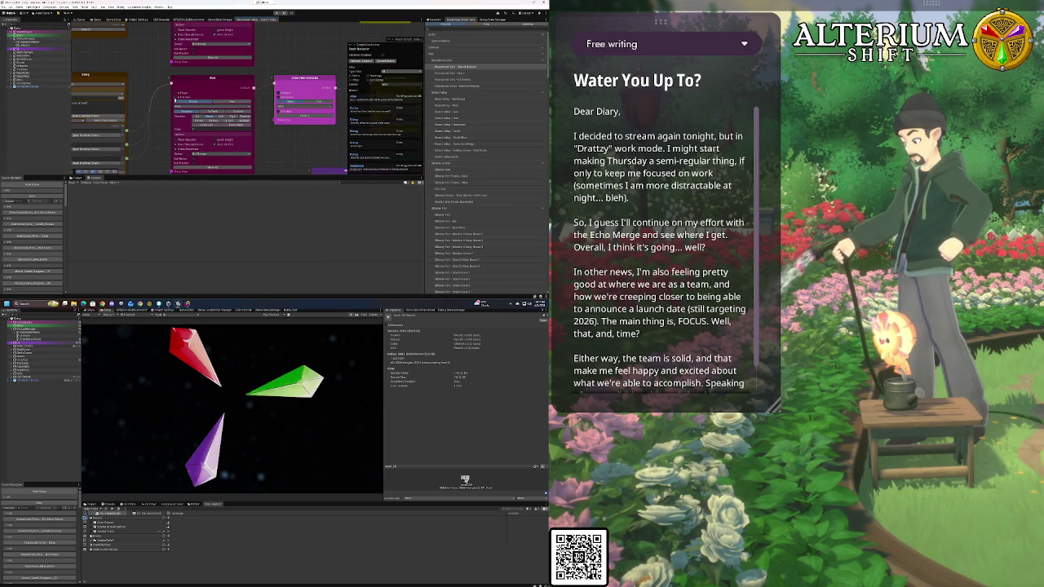
left_click_drag(175, 99, 155, 83)
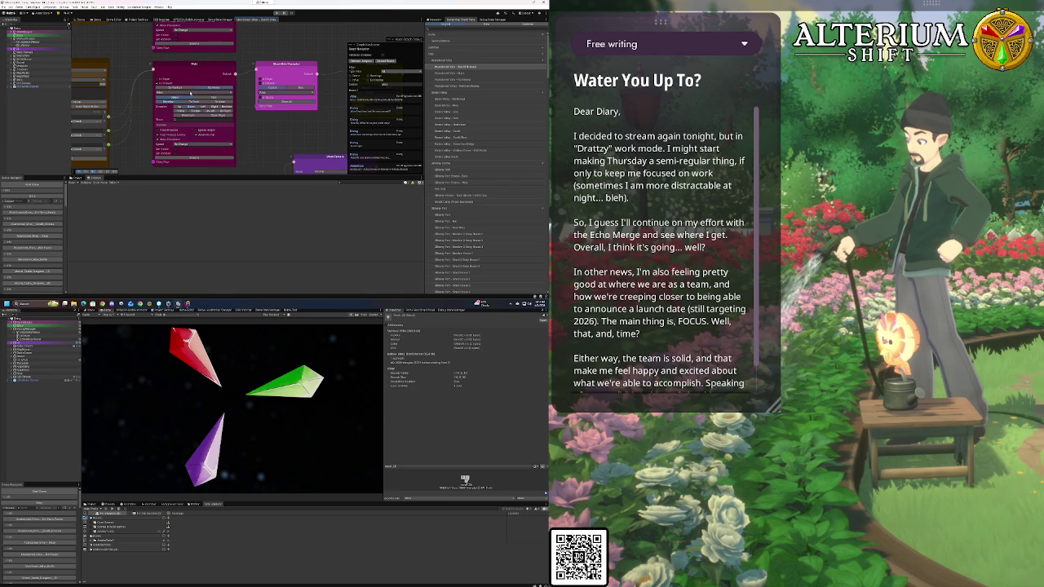
Switch the Wait node to a different wait mode, enable its extra option and choose a second-list value
left_click(202, 90)
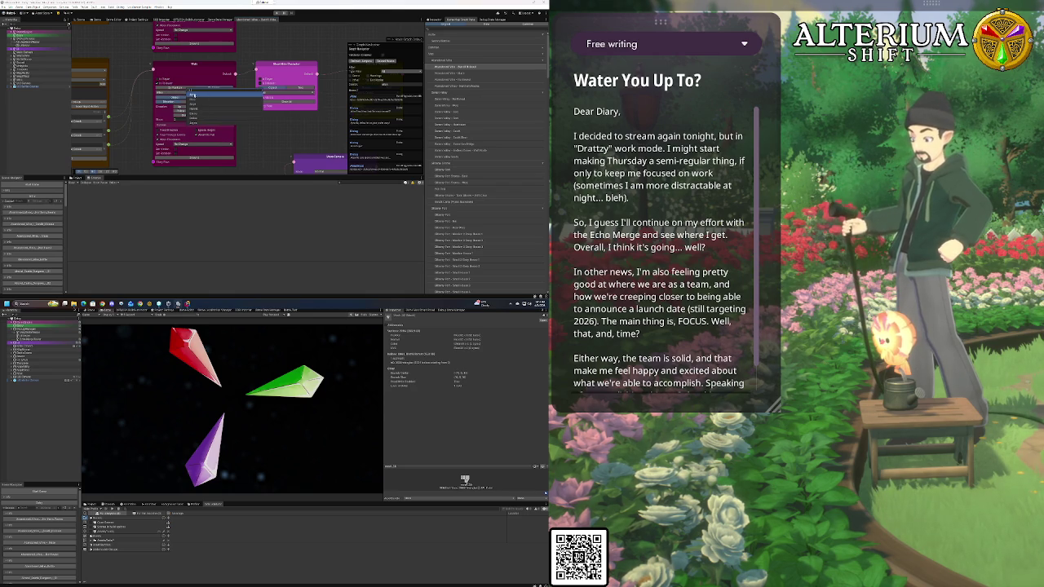
left_click(193, 98)
mouse_move(134, 44)
left_mouse_down()
mouse_move(148, 56)
mouse_move(127, 18)
left_mouse_up()
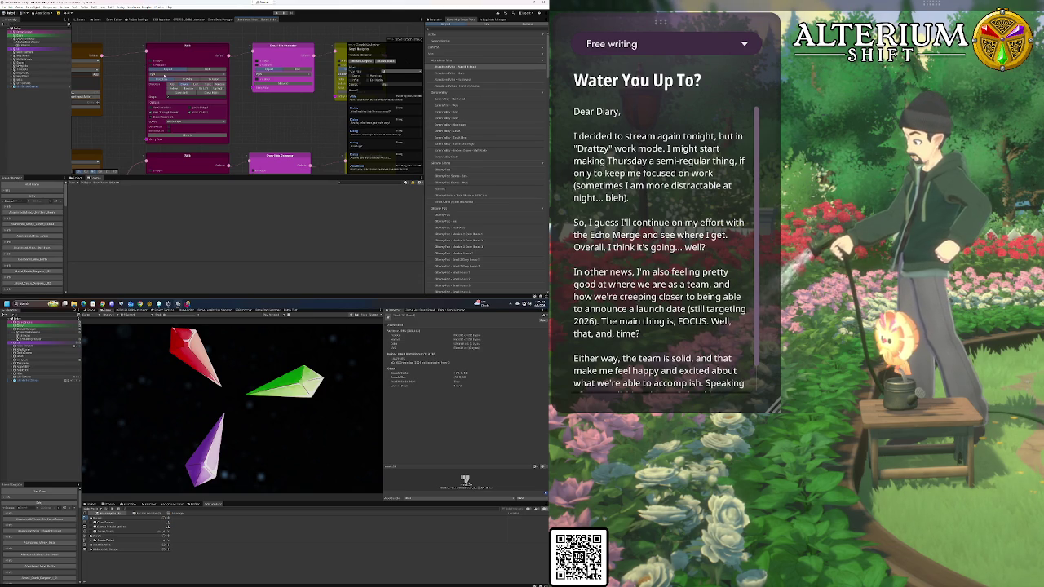
left_click(151, 66)
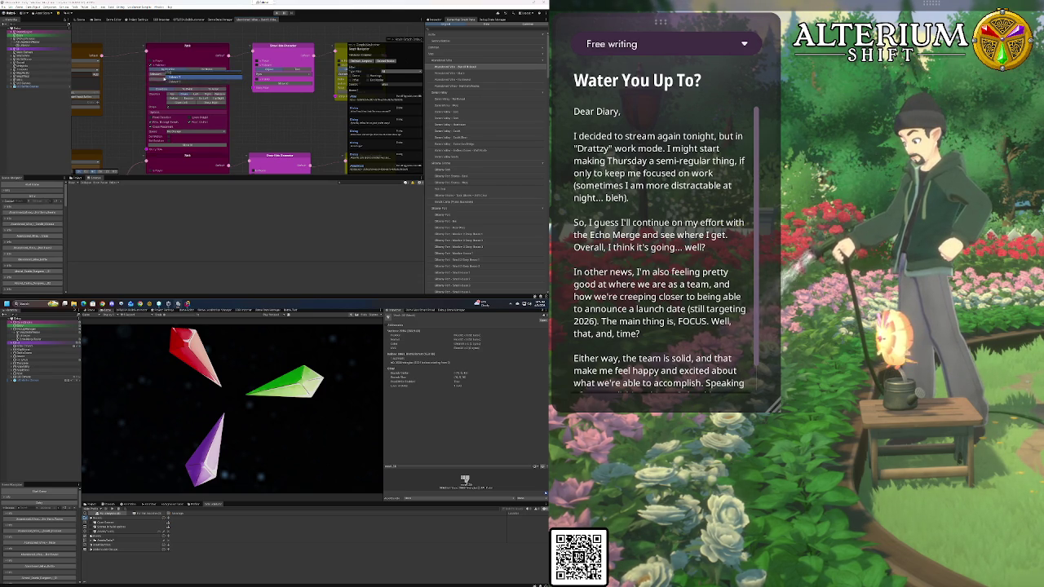
left_click(159, 80)
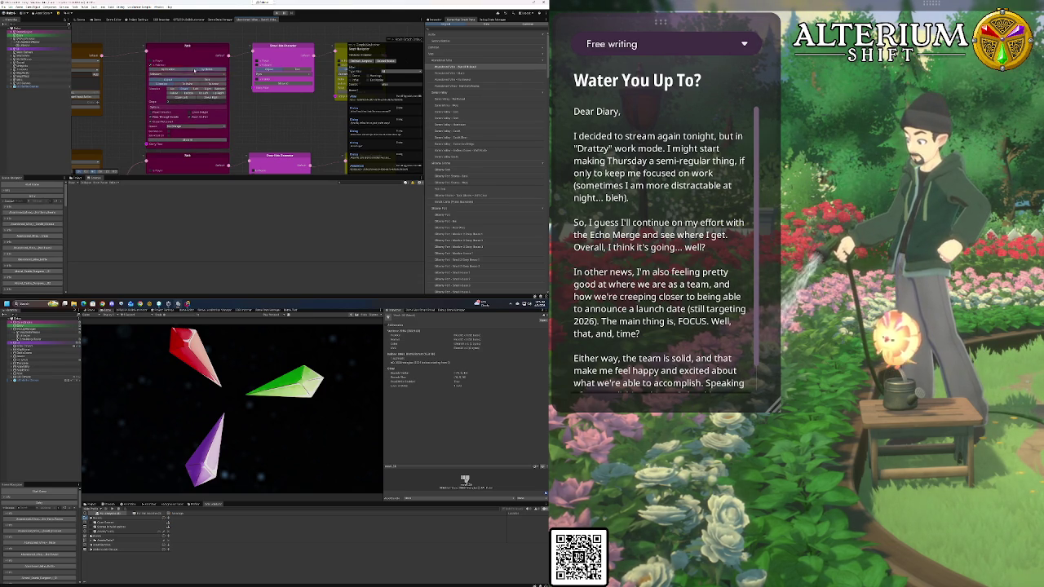
left_click(178, 78)
left_click(197, 85)
mouse_move(274, 115)
left_mouse_down()
mouse_move(187, 91)
mouse_move(178, 62)
mouse_move(253, 94)
mouse_move(203, 92)
left_mouse_up()
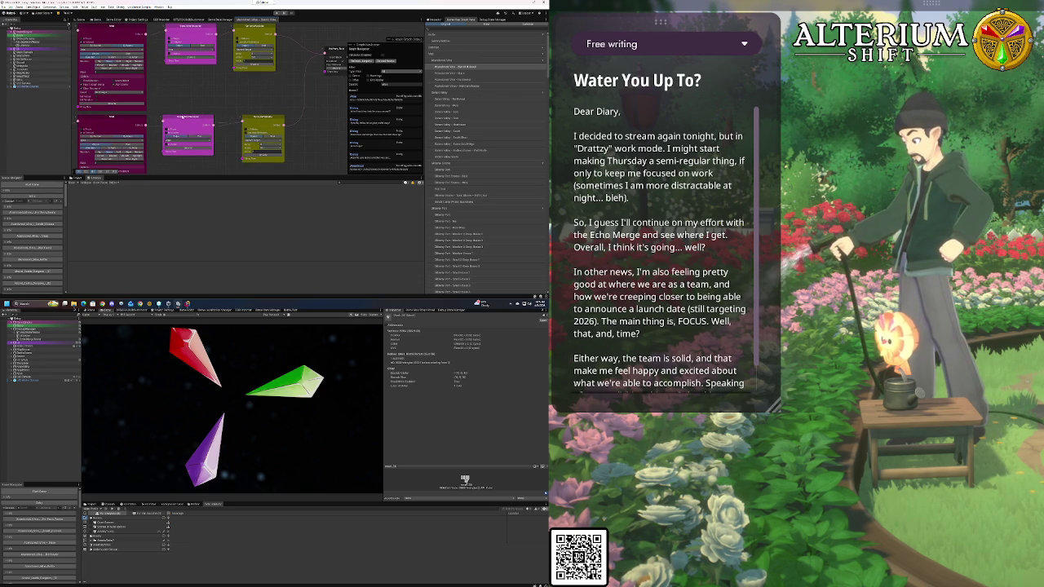
Move the pink node up-left, then look over the yellow and magenta nodes without adding any node
left_click_drag(190, 48, 190, 100)
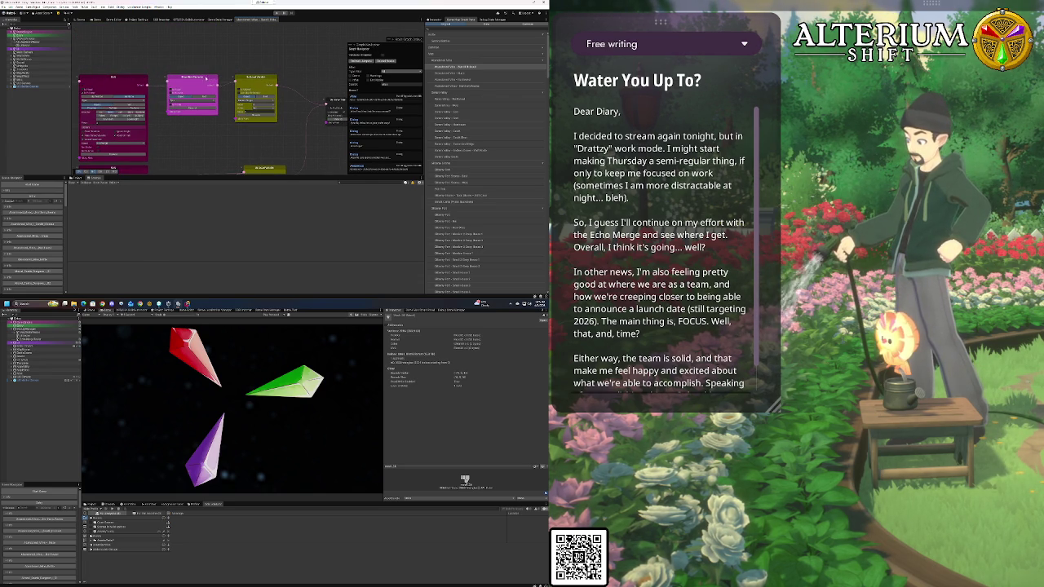
left_click_drag(191, 79, 169, 31)
left_click_drag(294, 136, 266, 93)
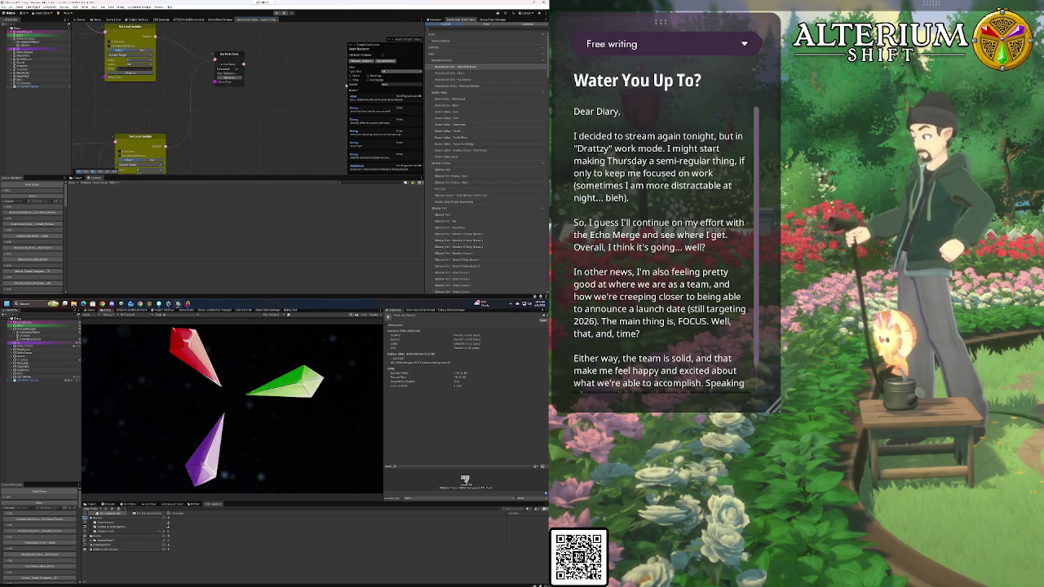
left_click_drag(280, 78, 306, 62)
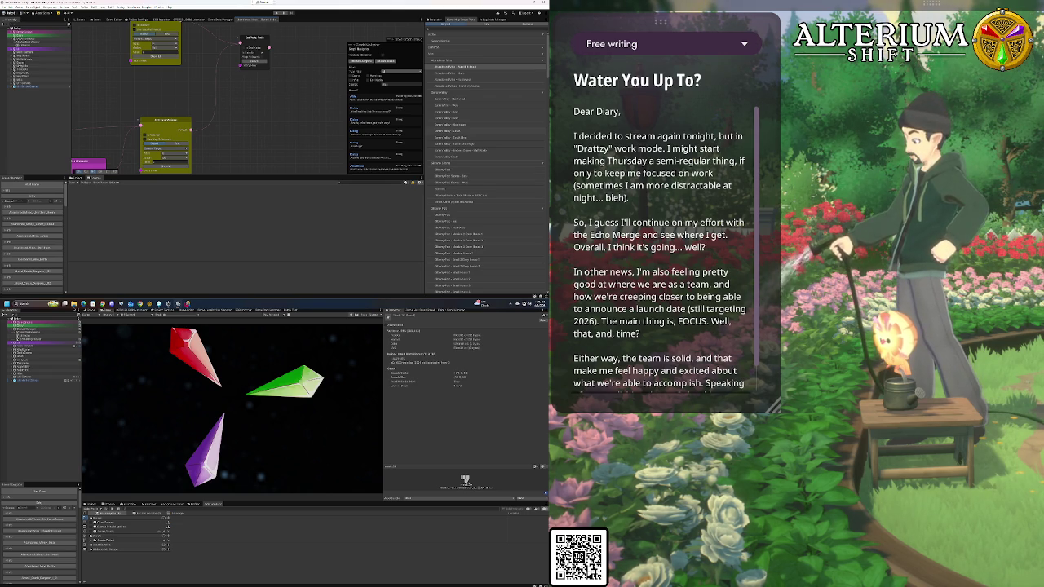
key("space")
key("Escape")
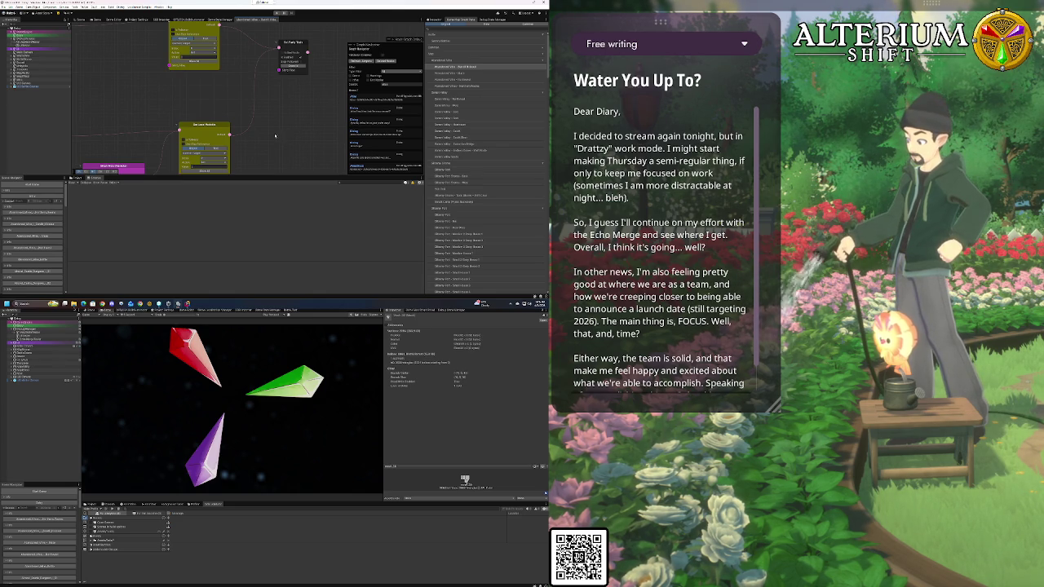
left_click_drag(307, 133, 321, 136)
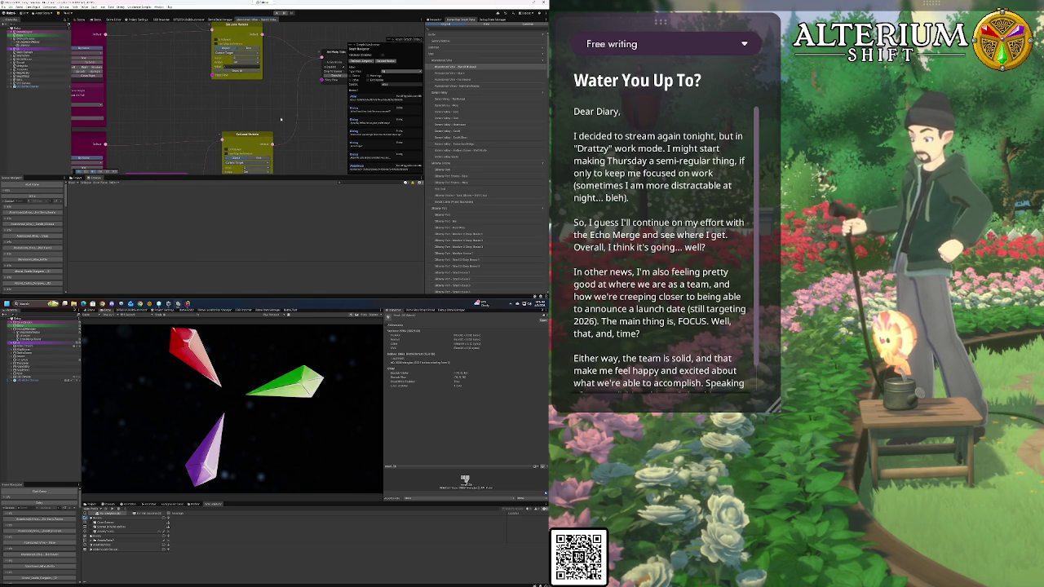
left_click_drag(235, 109, 277, 107)
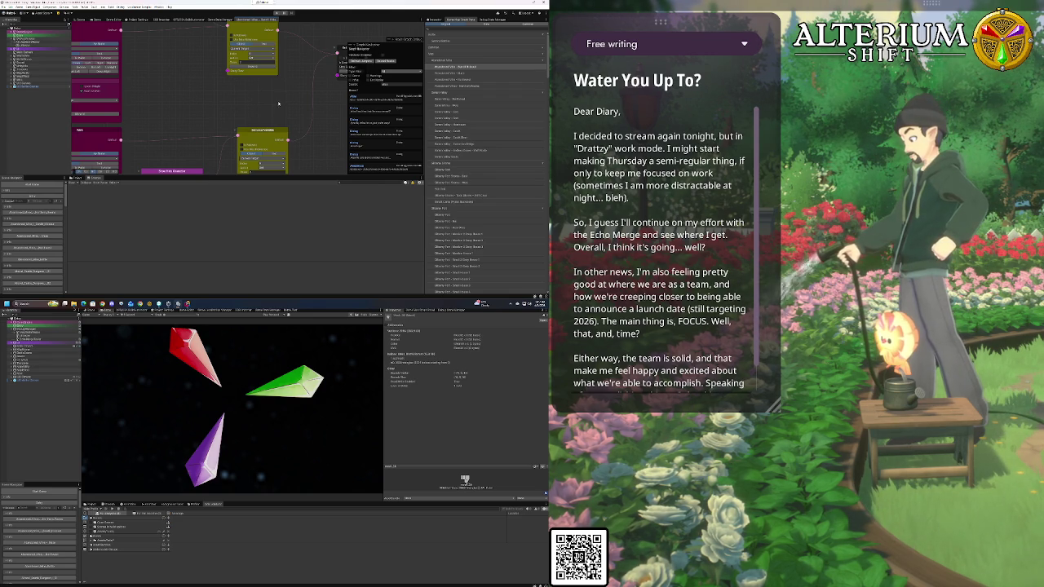
left_click_drag(279, 102, 236, 104)
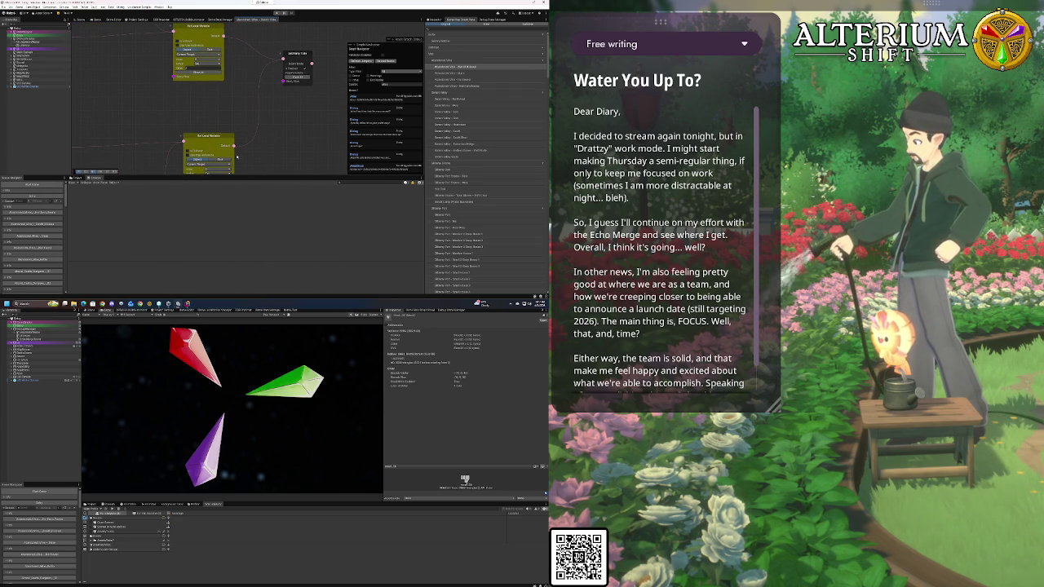
Zoom the dialogue graph out to a full overview, recentre it, then switch to the Game view
scroll(295, 135, "down", 5)
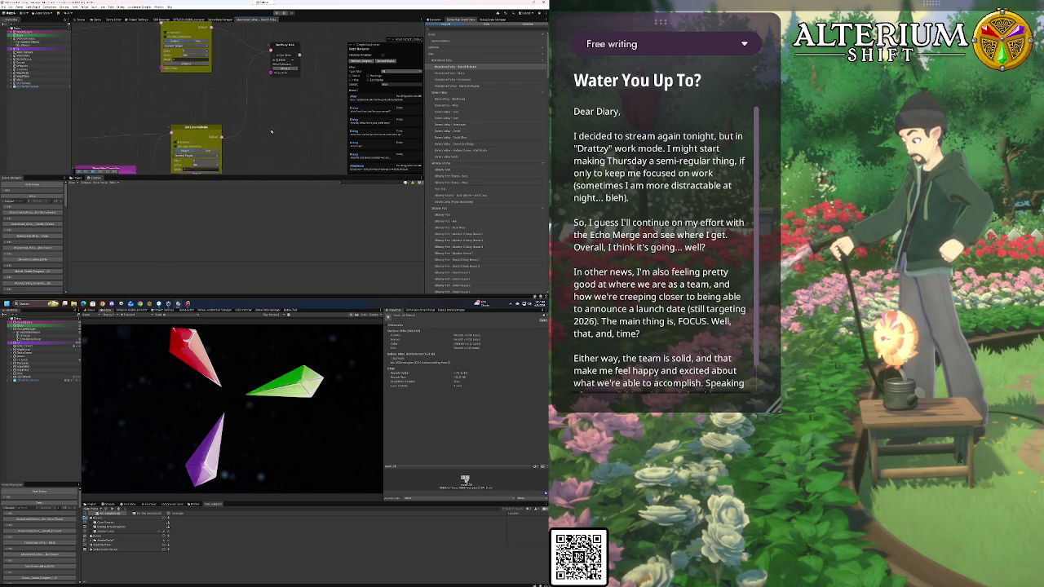
scroll(285, 126, "down", 8)
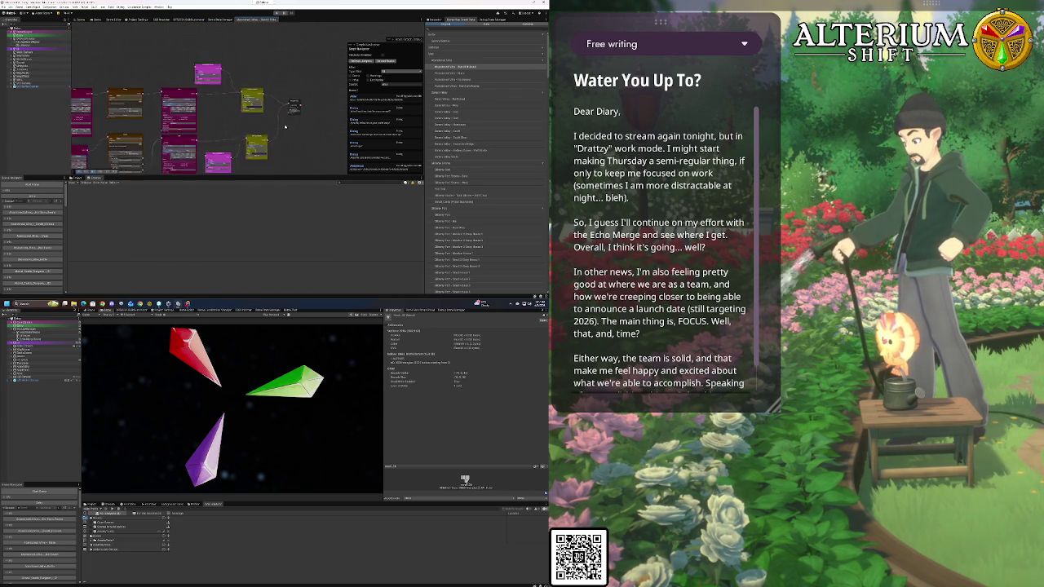
left_click_drag(212, 94, 261, 84)
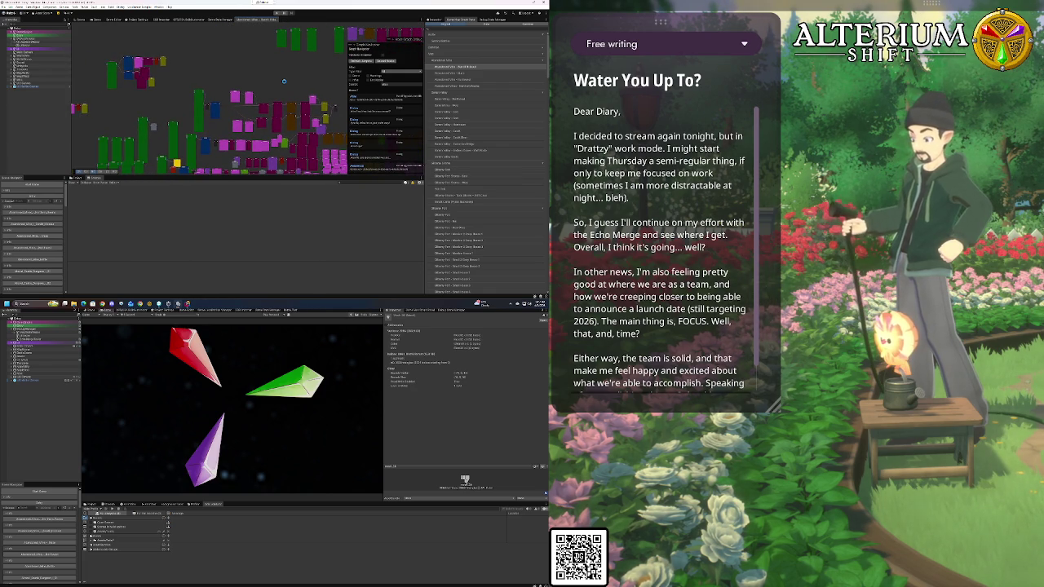
left_click_drag(273, 84, 259, 63)
left_click(97, 21)
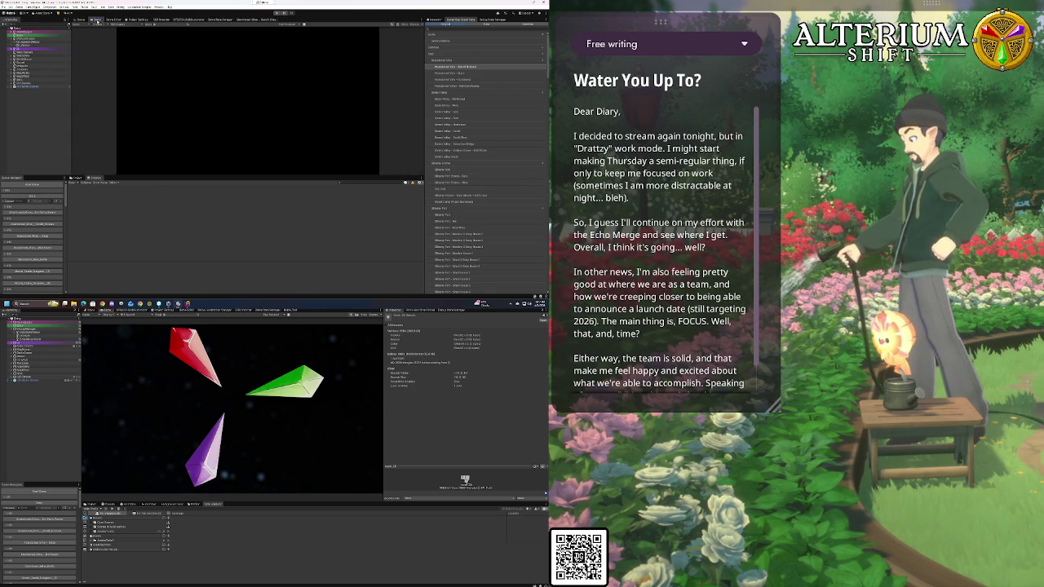
Start play mode and load the second save slot from the game's Load screen
left_click(277, 13)
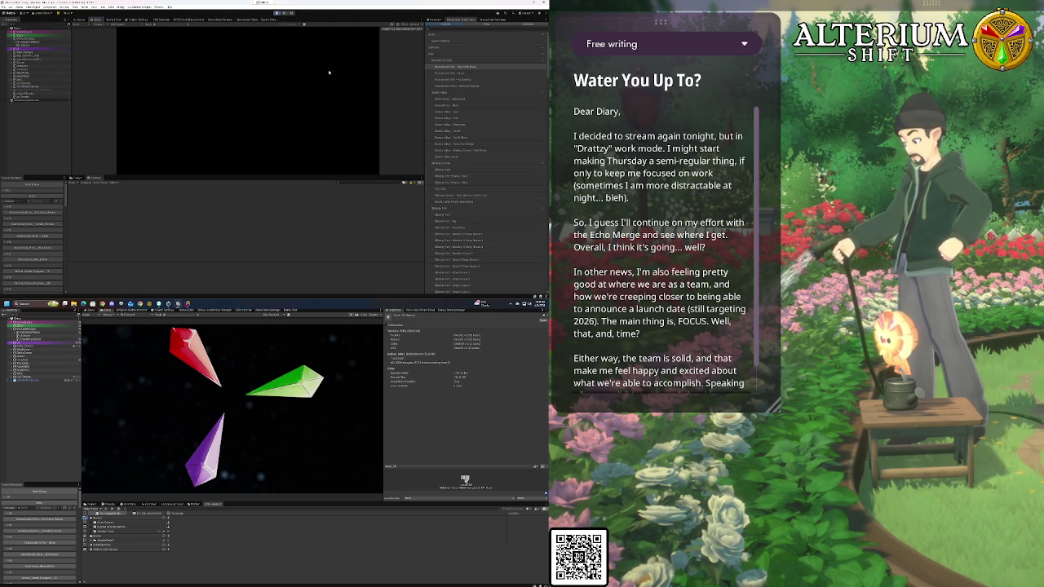
key("Return")
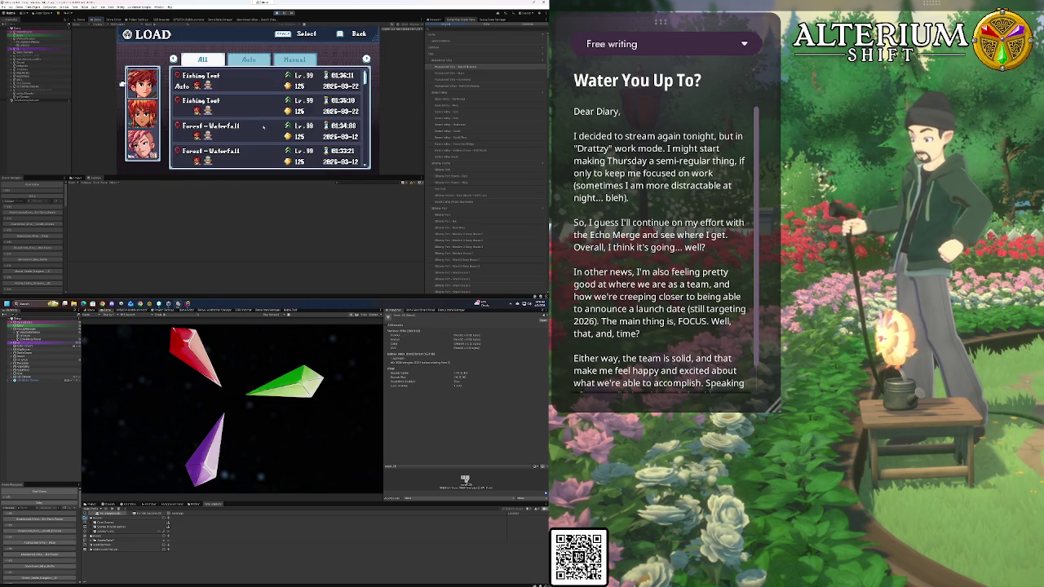
key("Down")
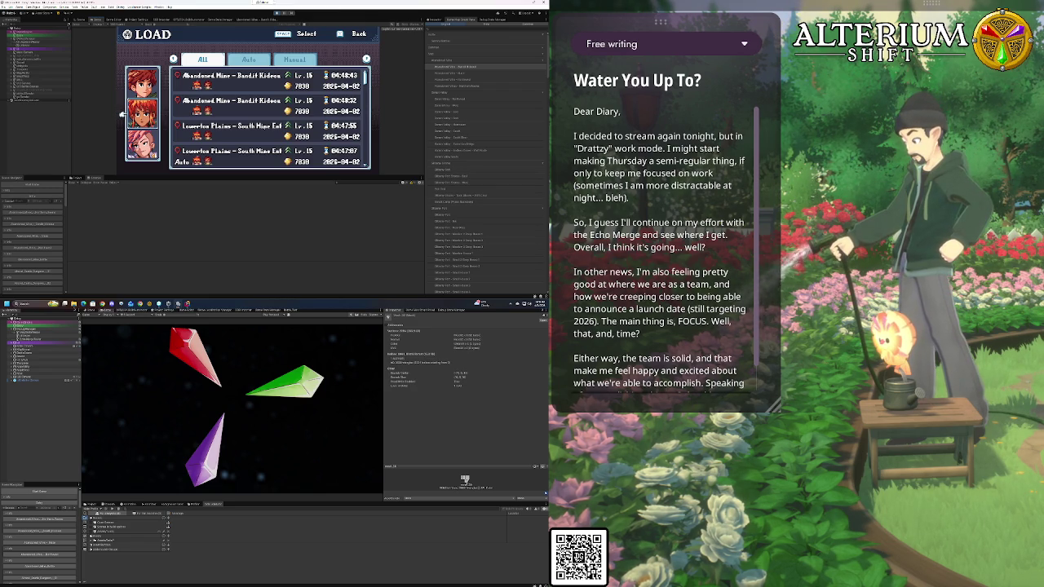
key("Up")
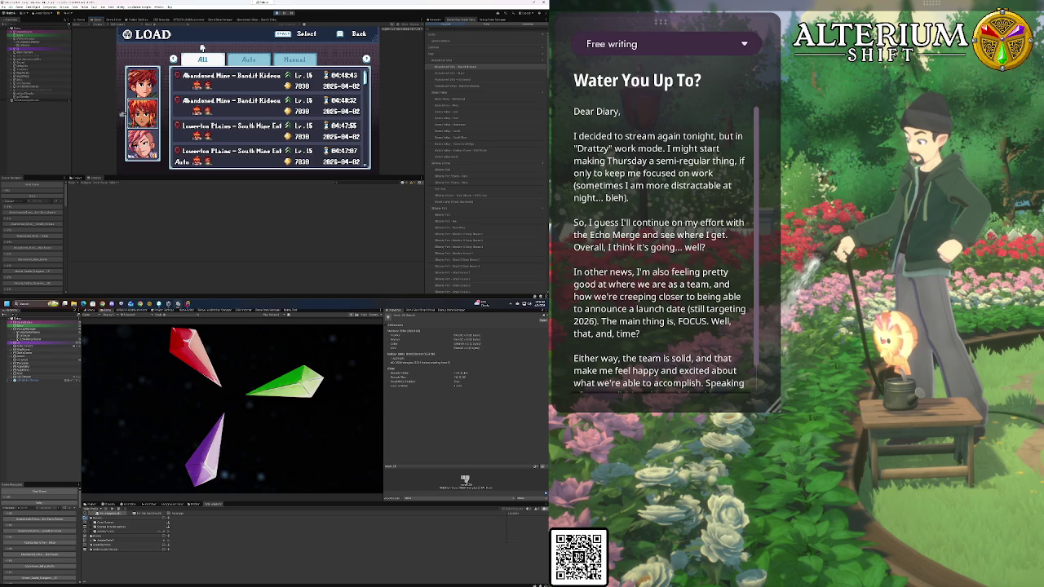
key("Down")
key("Down")
key("space")
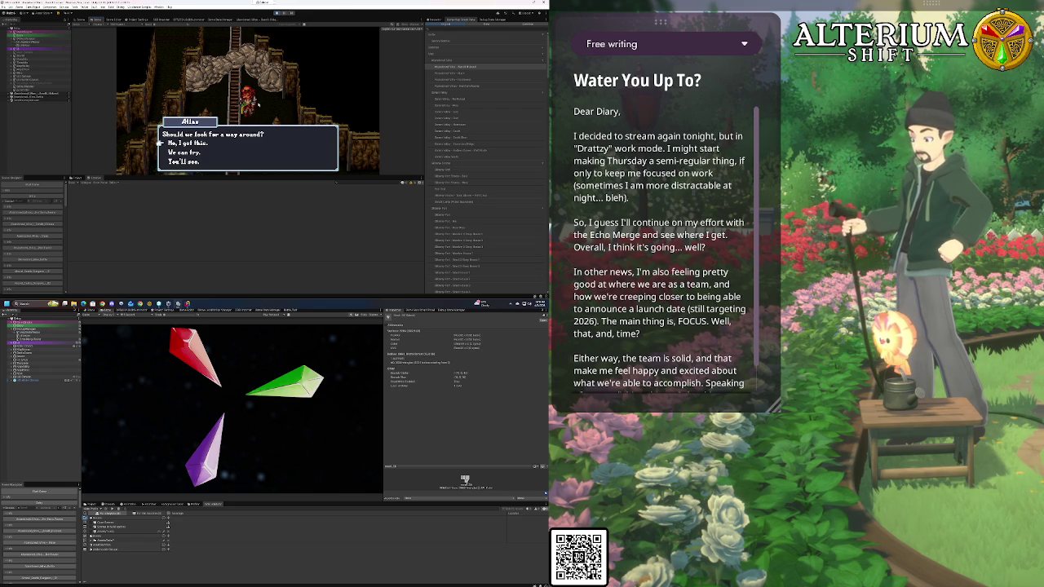
Answer the Allas dialogue choice, stop play mode and return to the dialogue node graph
key("Return")
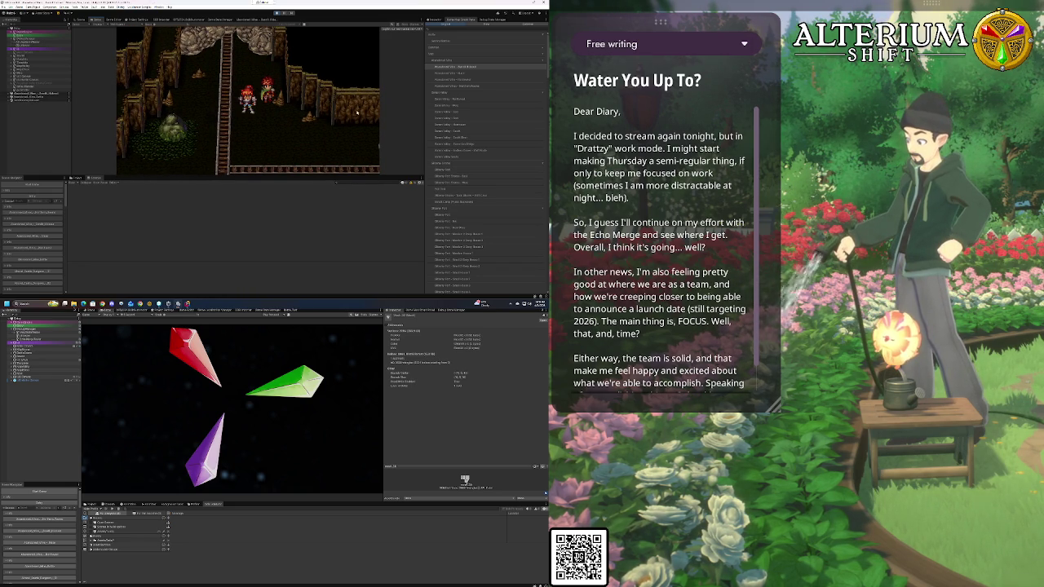
left_click(277, 13)
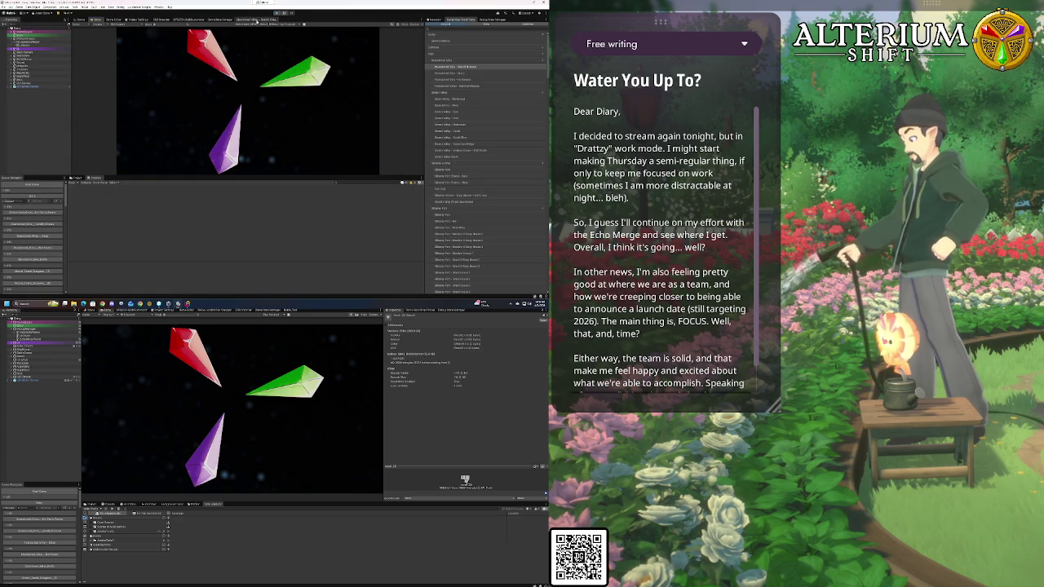
left_click(256, 20)
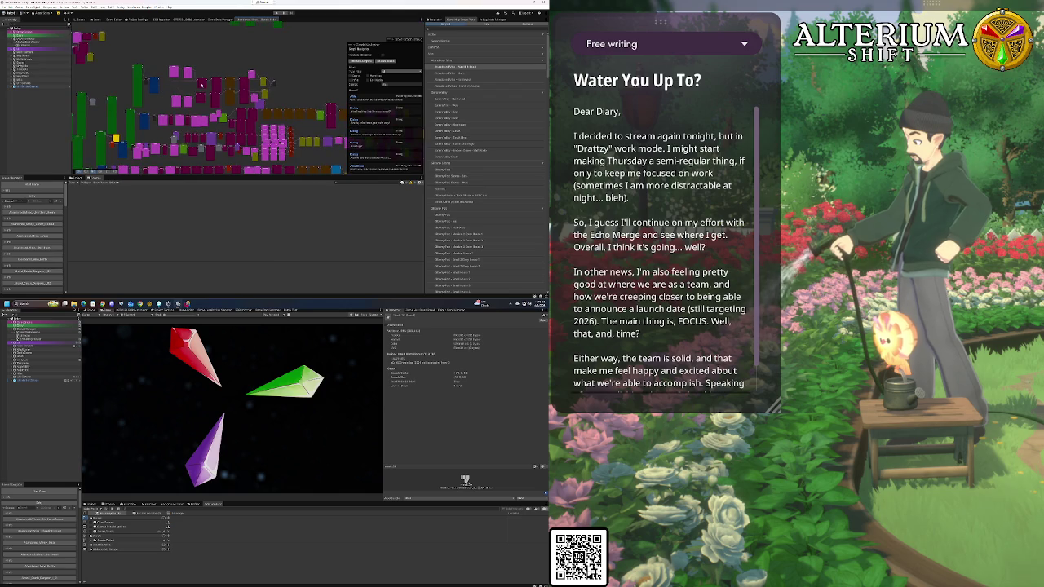
Pan and zoom the graph onto the blue node holding three character portraits
scroll(202, 85, "up", 6)
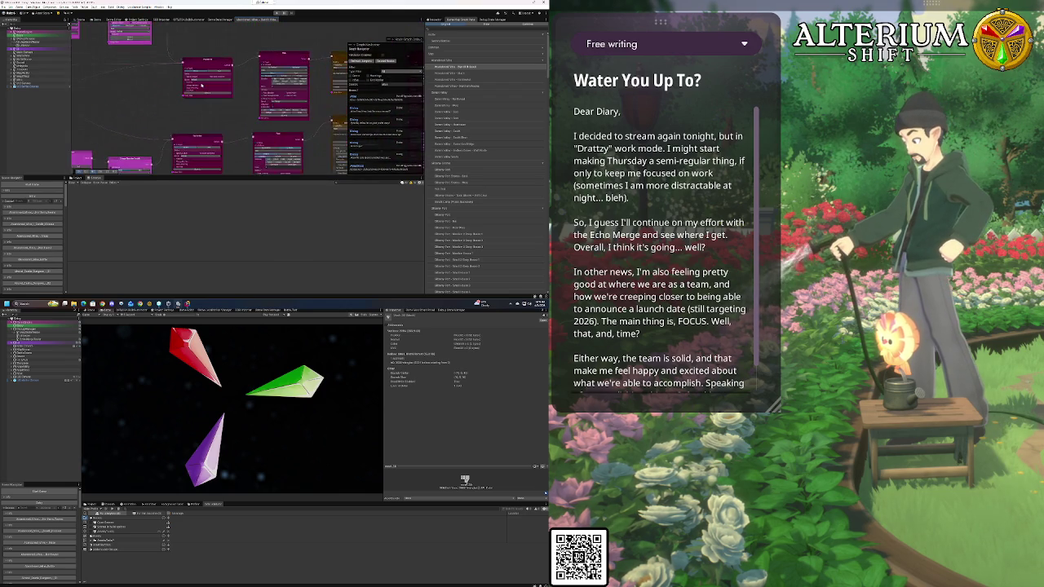
left_click_drag(226, 141, 300, 166)
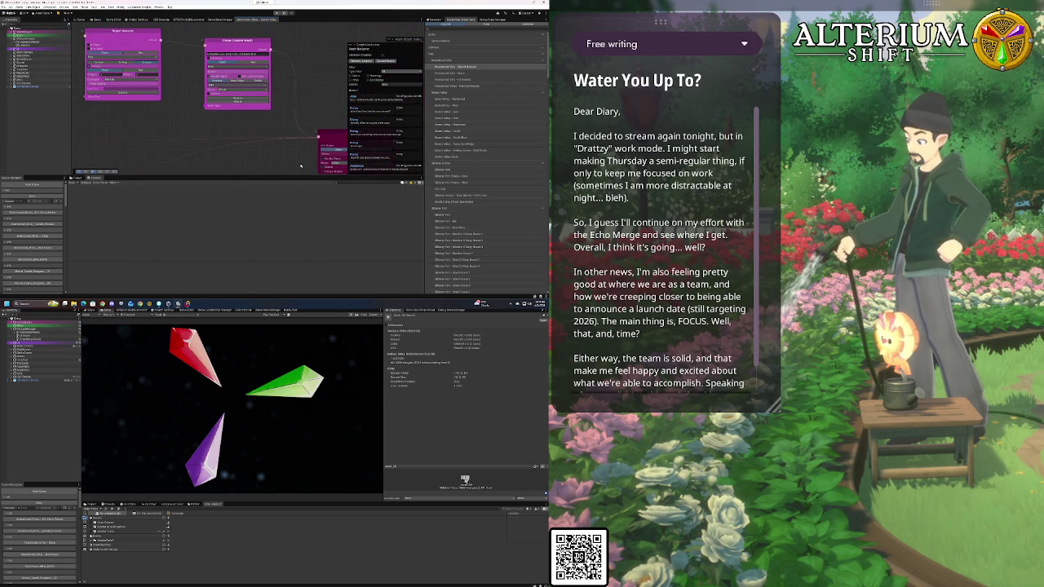
left_click_drag(115, 46, 172, 88)
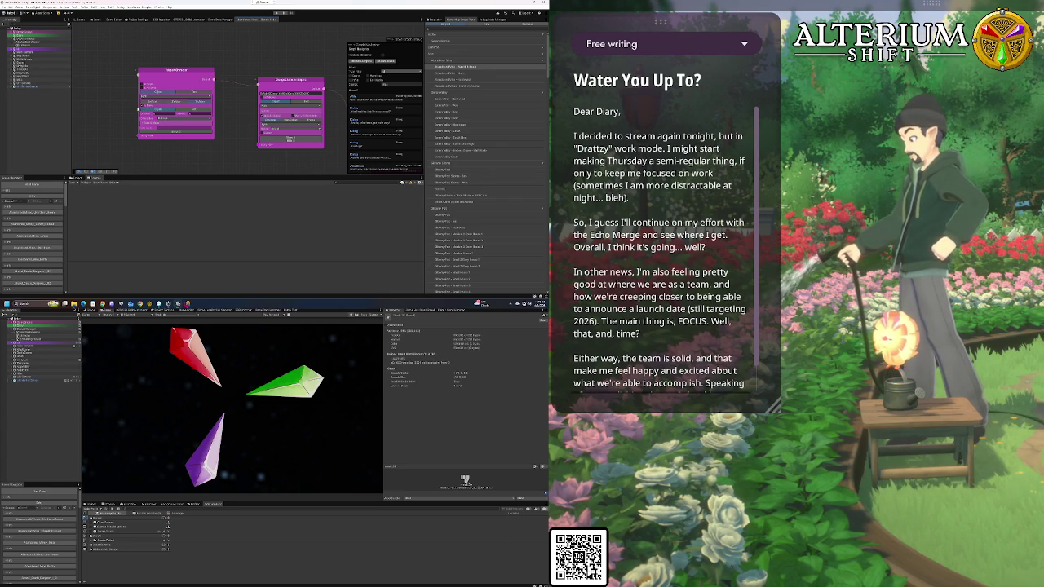
mouse_move(239, 134)
left_mouse_down()
mouse_move(191, 116)
mouse_move(150, 47)
mouse_move(169, 91)
mouse_move(153, 140)
left_mouse_up()
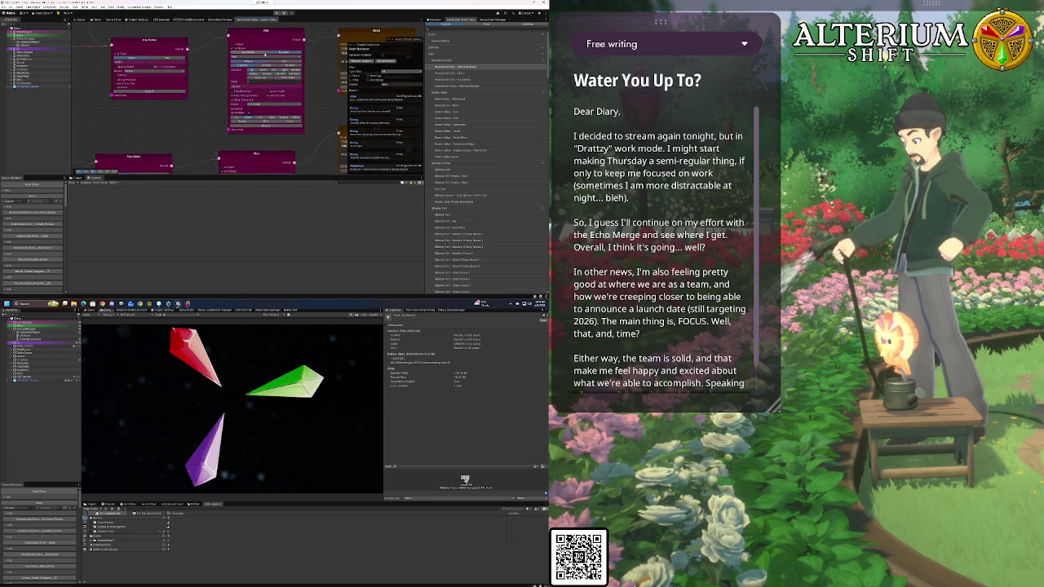
mouse_move(264, 54)
left_mouse_down()
mouse_move(257, 127)
mouse_move(258, 60)
mouse_move(231, 47)
mouse_move(259, 64)
mouse_move(254, 88)
left_mouse_up()
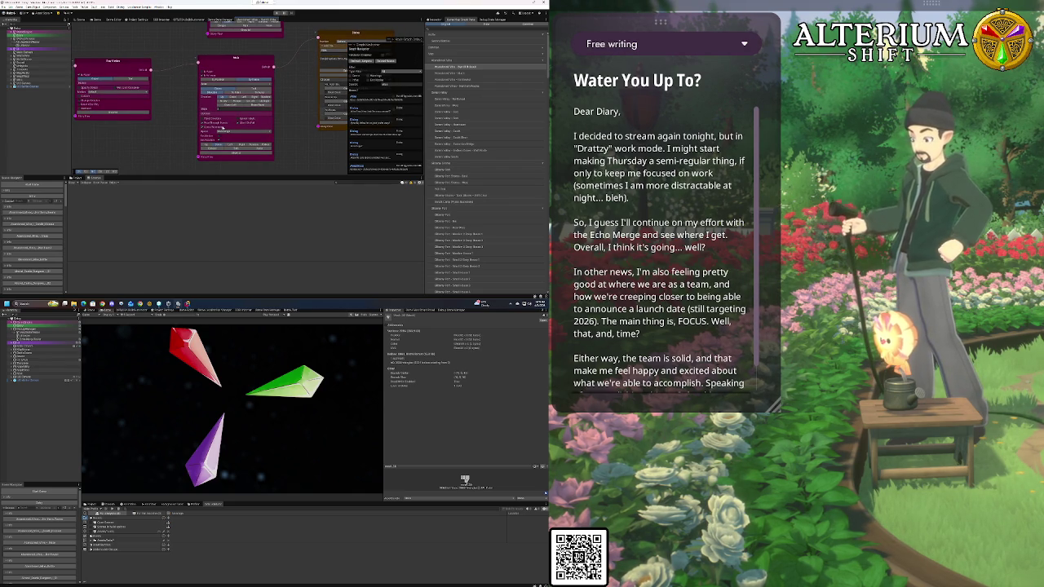
scroll(178, 112, "up", 5)
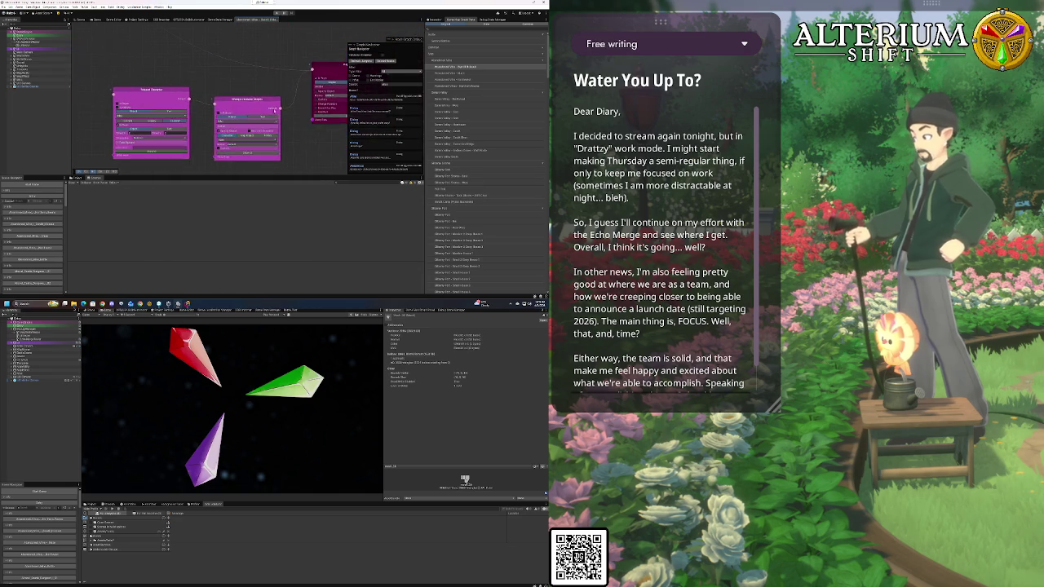
scroll(272, 132, "up", 3)
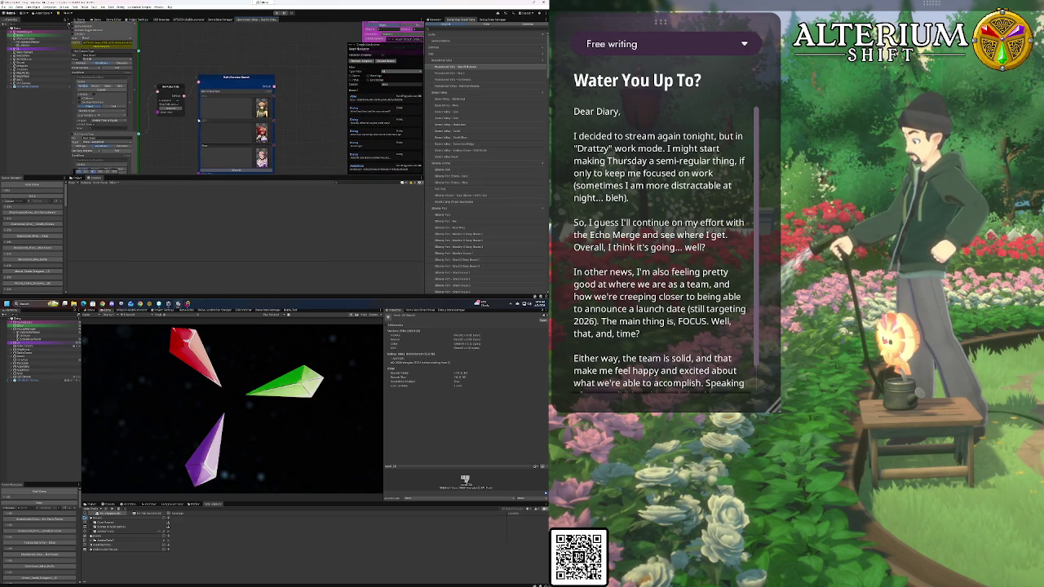
Pan the graph back to the linked magenta Walk and Play Button nodes
left_click_drag(184, 125, 265, 107)
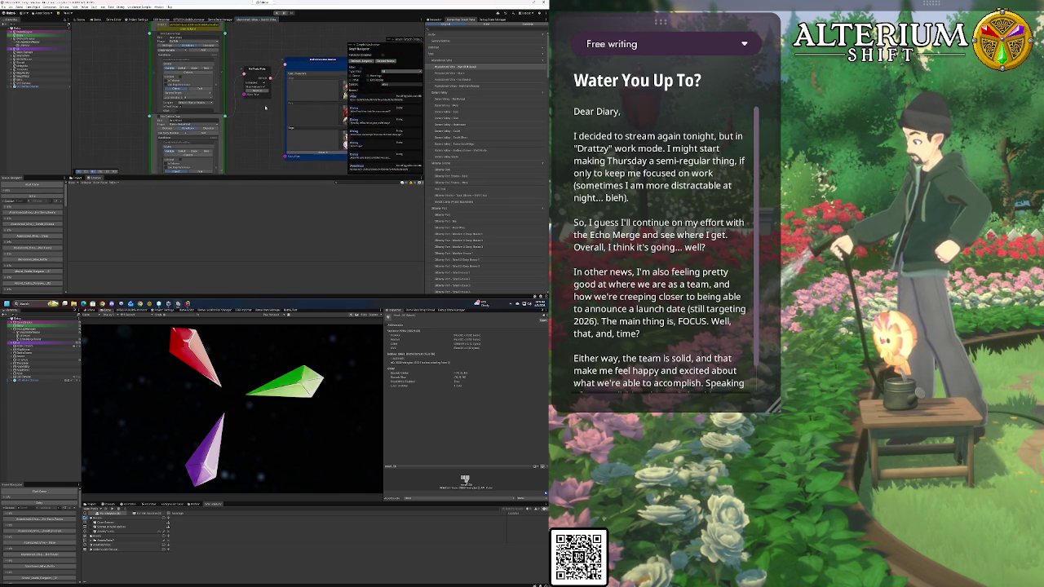
mouse_move(265, 107)
left_mouse_down()
mouse_move(264, 81)
mouse_move(196, 74)
left_mouse_up()
mouse_move(396, 164)
left_mouse_down()
mouse_move(220, 95)
mouse_move(167, 57)
mouse_move(207, 79)
left_mouse_up()
mouse_move(322, 129)
left_mouse_down()
mouse_move(332, 130)
mouse_move(262, 155)
mouse_move(298, 150)
mouse_move(224, 139)
left_mouse_up()
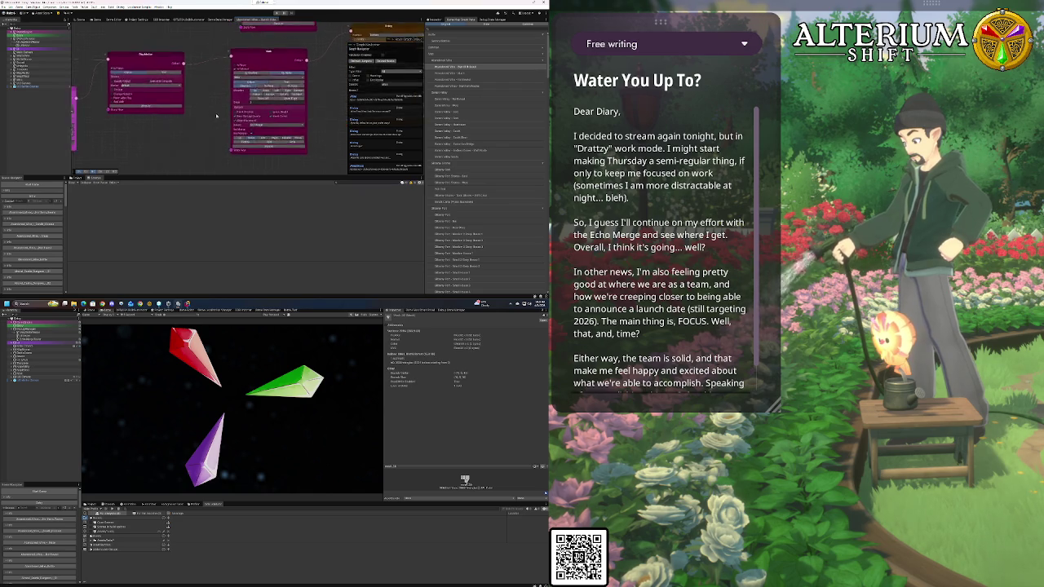
Make the Walk node move toward a target and switch its targeting mode
mouse_move(102, 74)
left_mouse_down()
mouse_move(238, 102)
mouse_move(115, 60)
mouse_move(184, 121)
left_mouse_up()
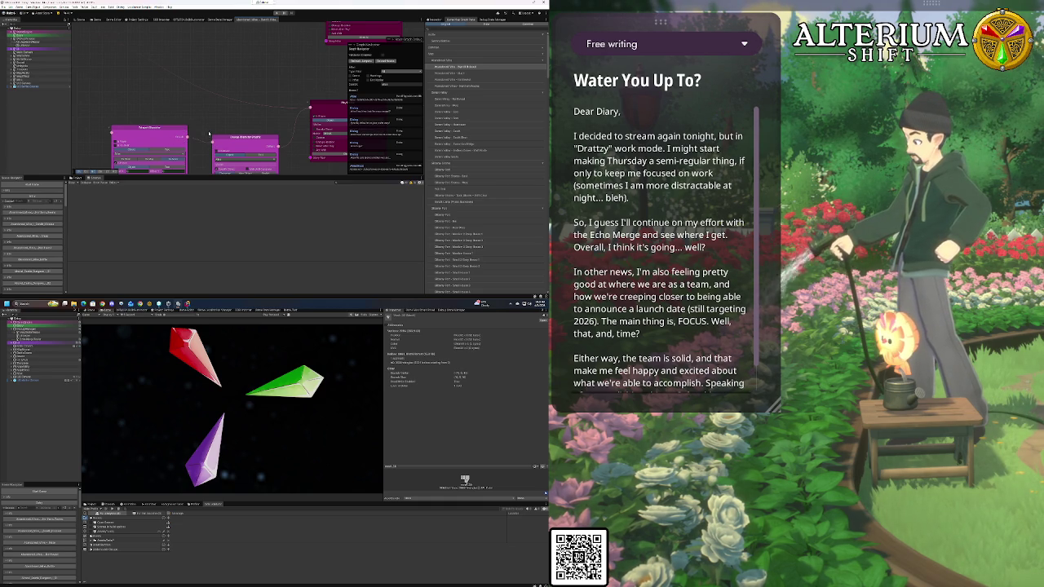
left_click_drag(229, 121, 194, 95)
scroll(216, 92, "up", 1)
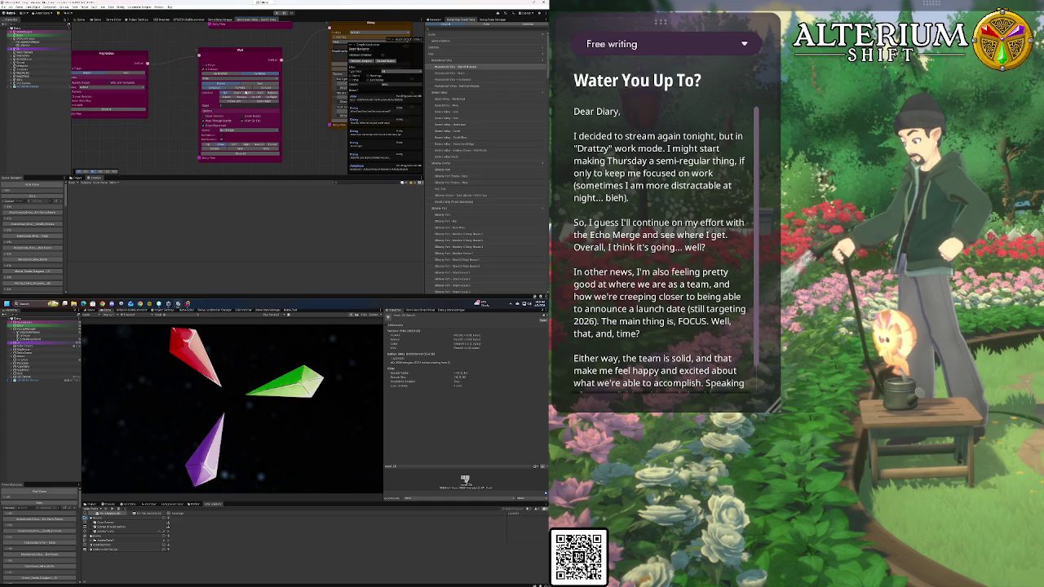
left_click(245, 88)
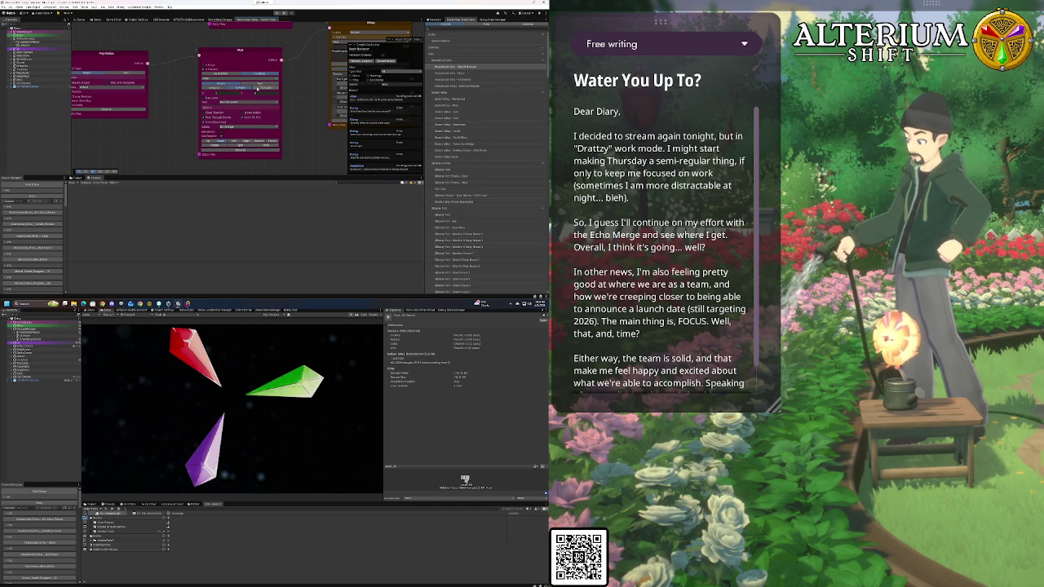
left_click(253, 93)
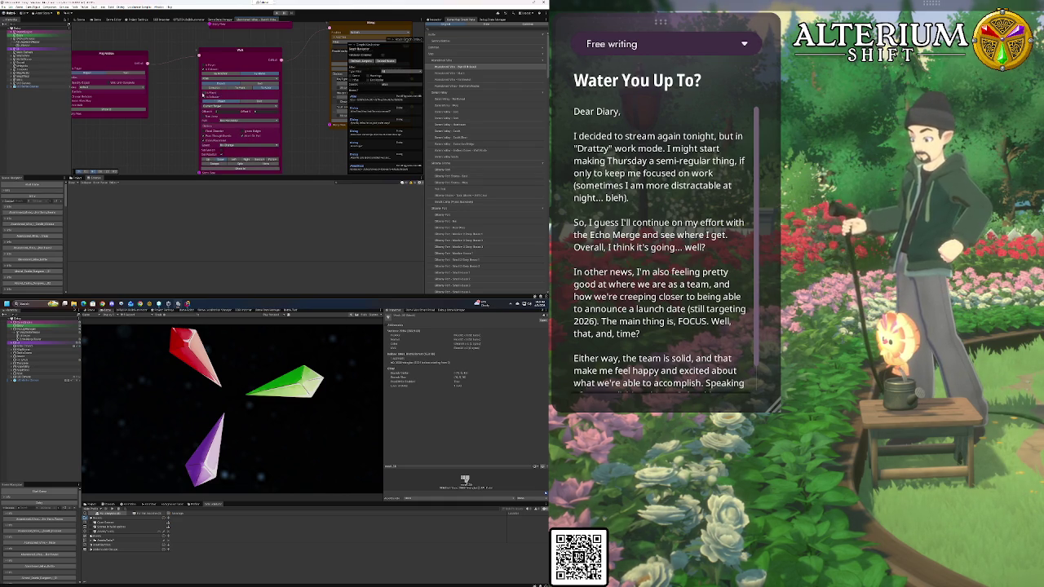
left_click_drag(203, 95, 177, 85)
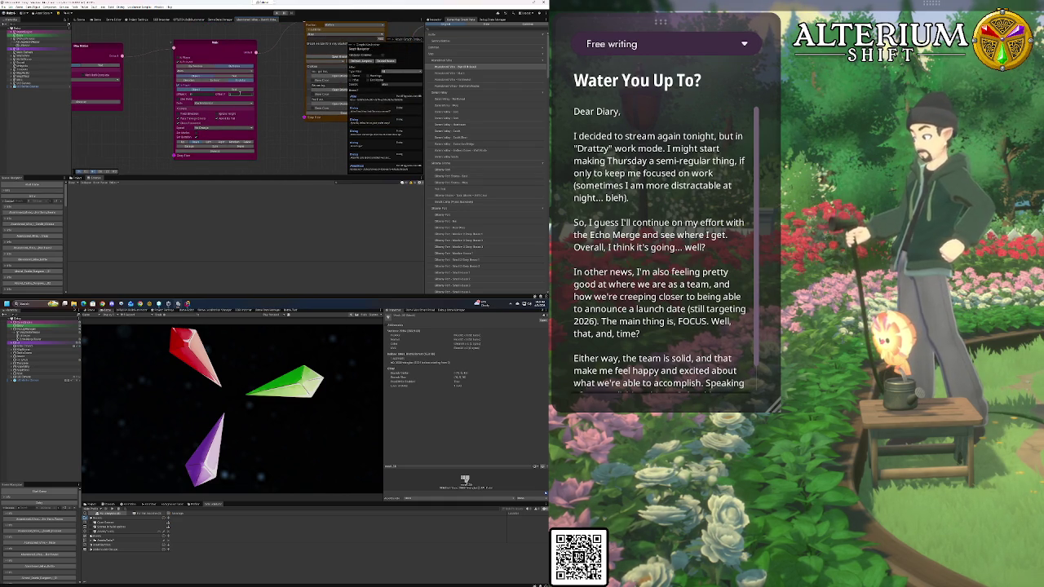
Pick a new Walk node dropdown value, change its movement mode and enable an extra option
left_click(240, 93)
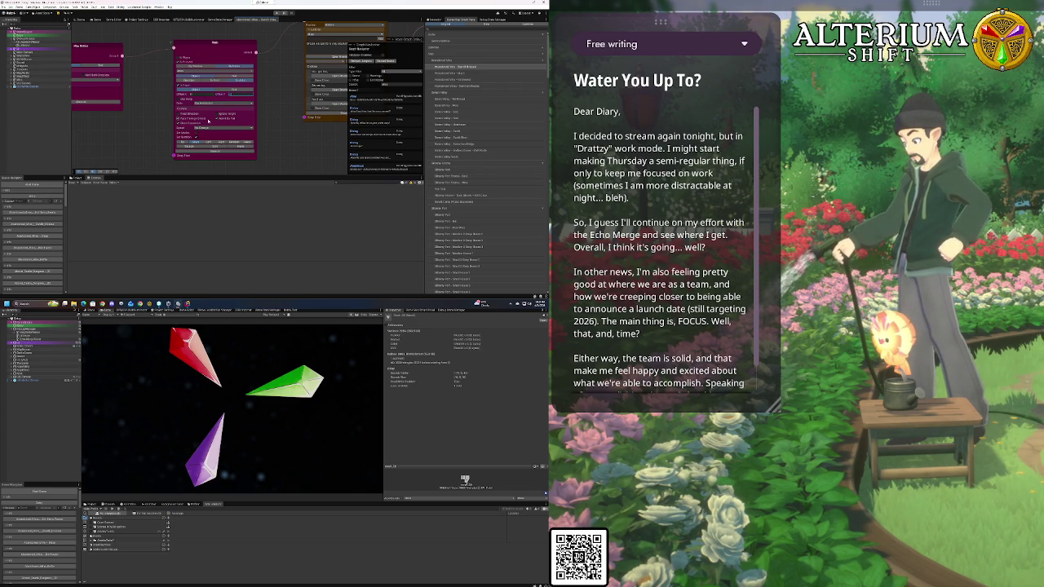
left_click(210, 104)
left_click(216, 105)
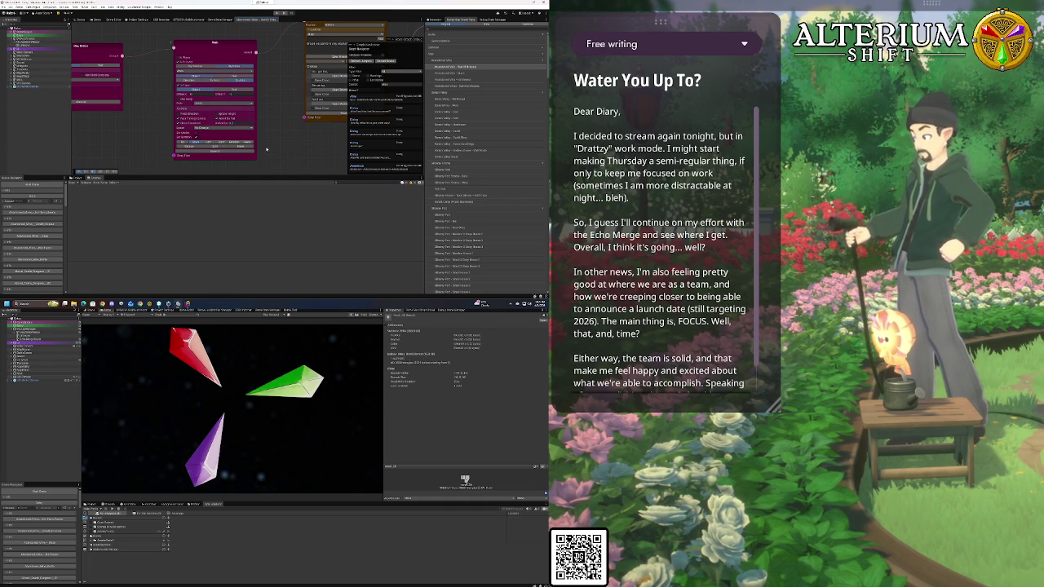
mouse_move(277, 151)
left_mouse_down()
mouse_move(177, 97)
mouse_move(176, 84)
mouse_move(186, 86)
left_mouse_up()
left_click_drag(294, 109, 286, 116)
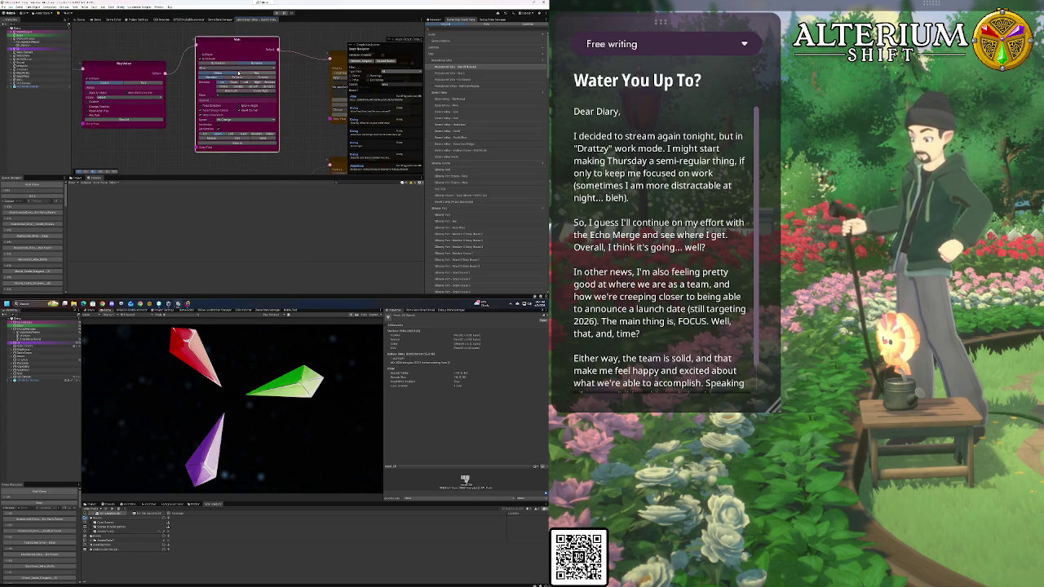
left_click(244, 78)
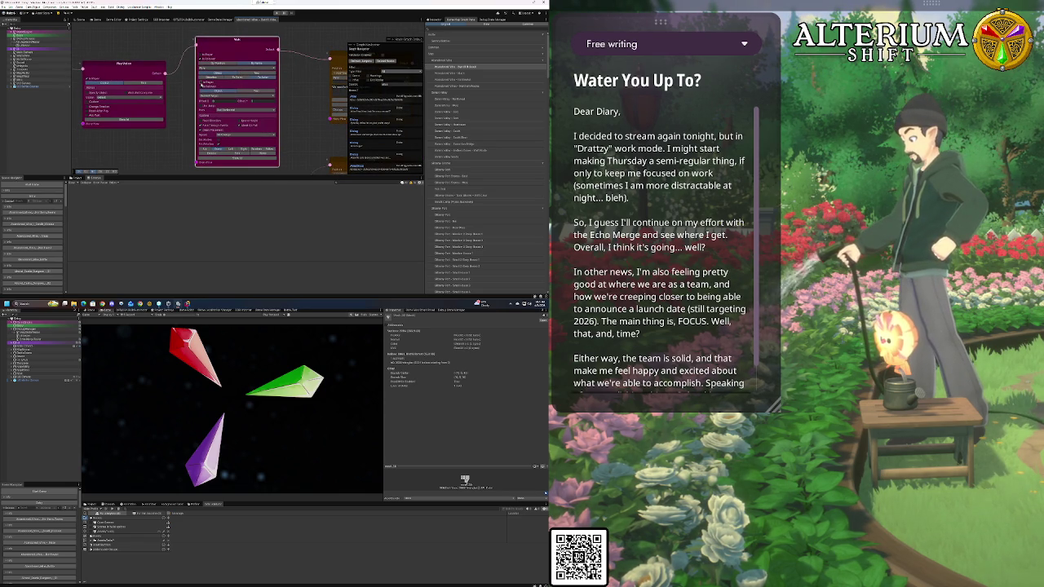
left_click(201, 82)
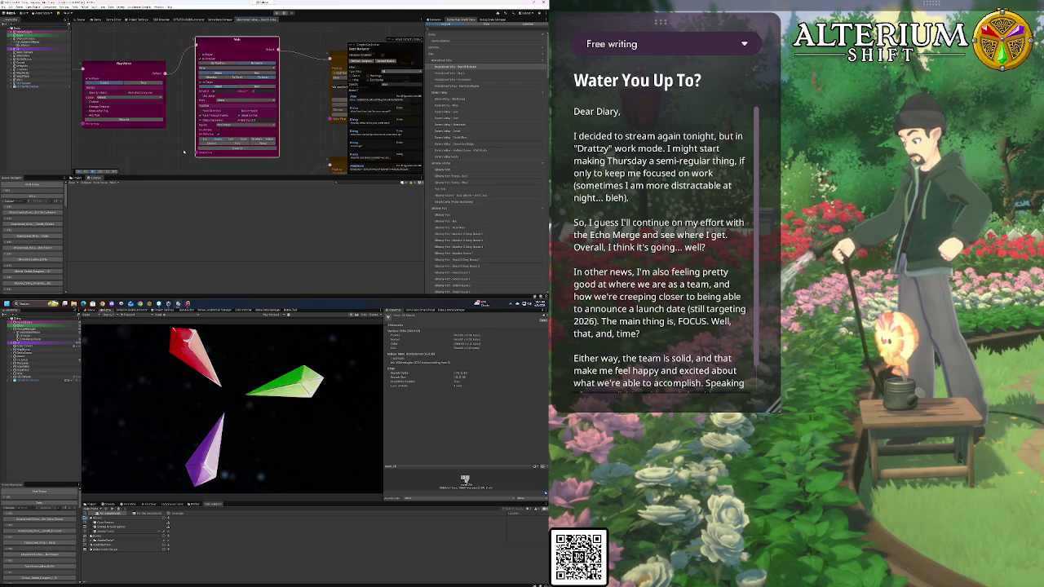
left_click(97, 20)
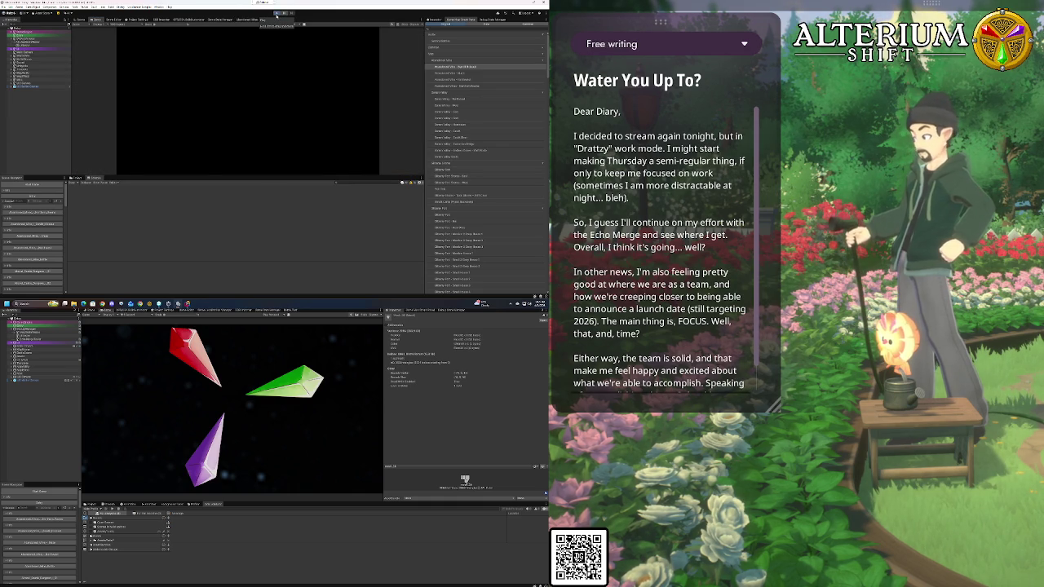
Play the game, load the second Abandoned Mine save, then return to the node graph
left_click(277, 13)
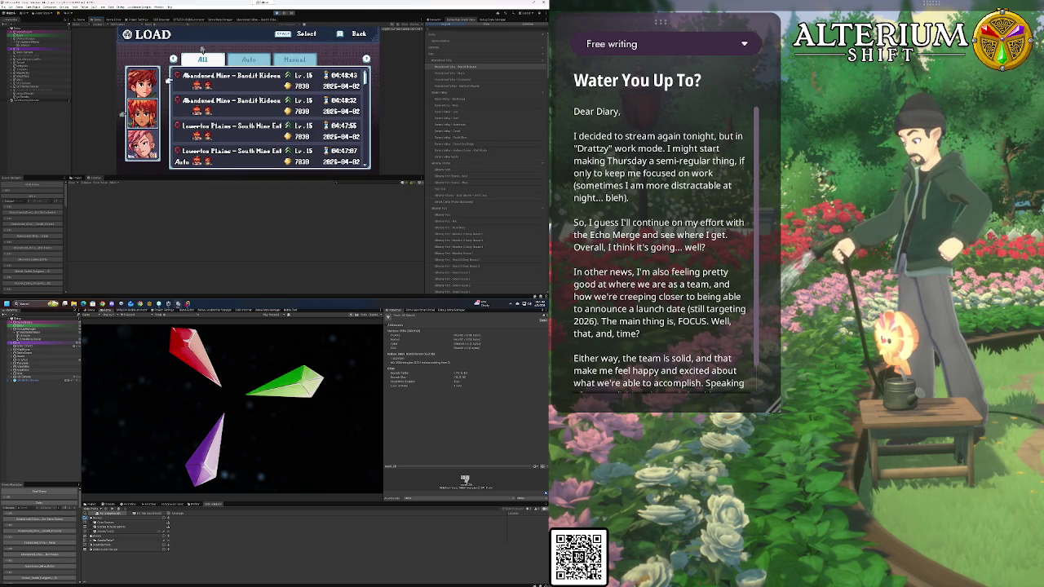
left_click(259, 100)
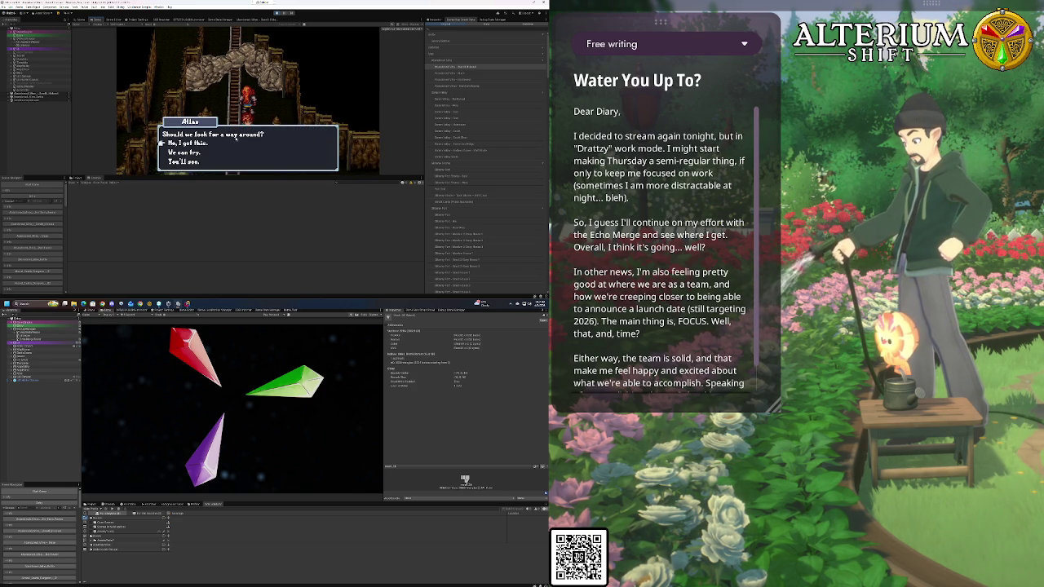
left_click(262, 20)
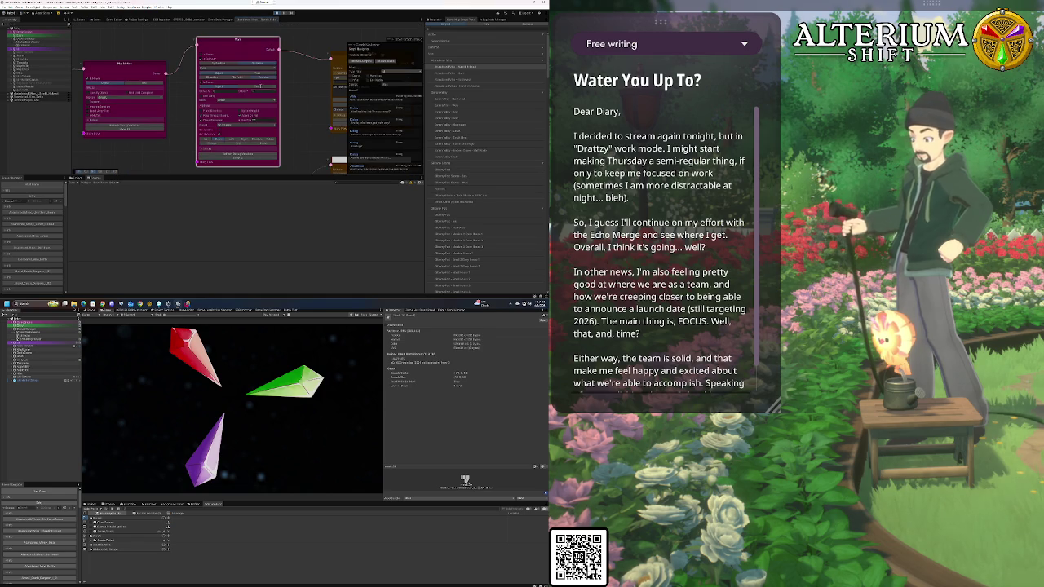
Choose a new value in the Walk node's dropdown, then go back to the running game
scroll(215, 69, "down", 2)
scroll(204, 77, "down", 3)
scroll(178, 99, "up", 1)
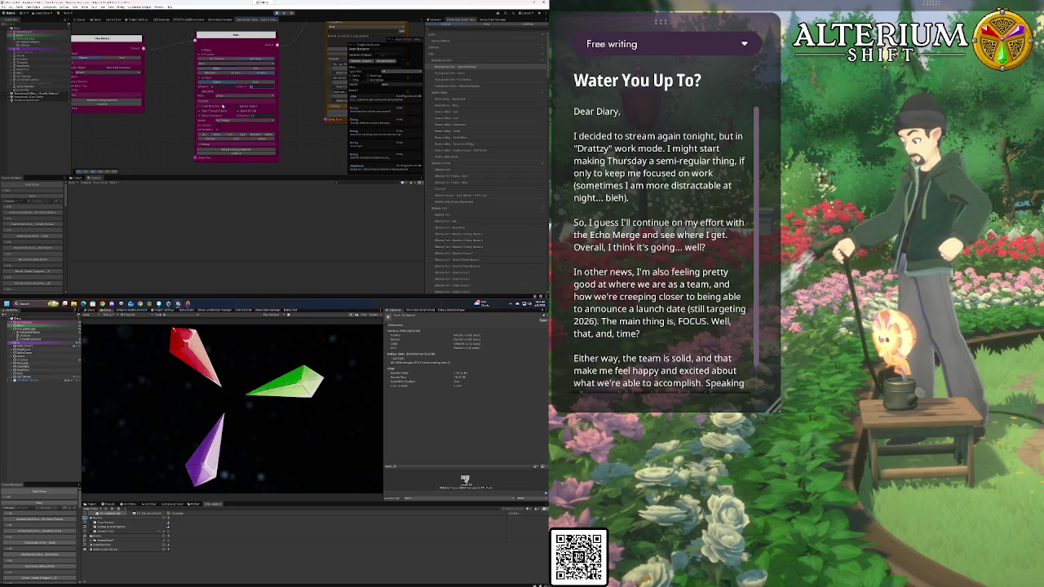
left_click(226, 96)
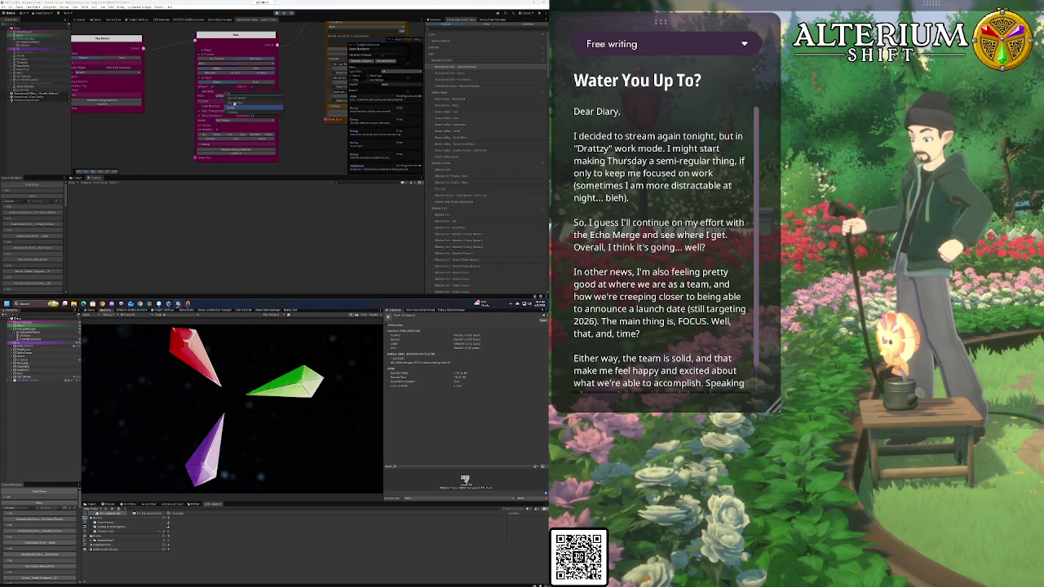
left_click(236, 101)
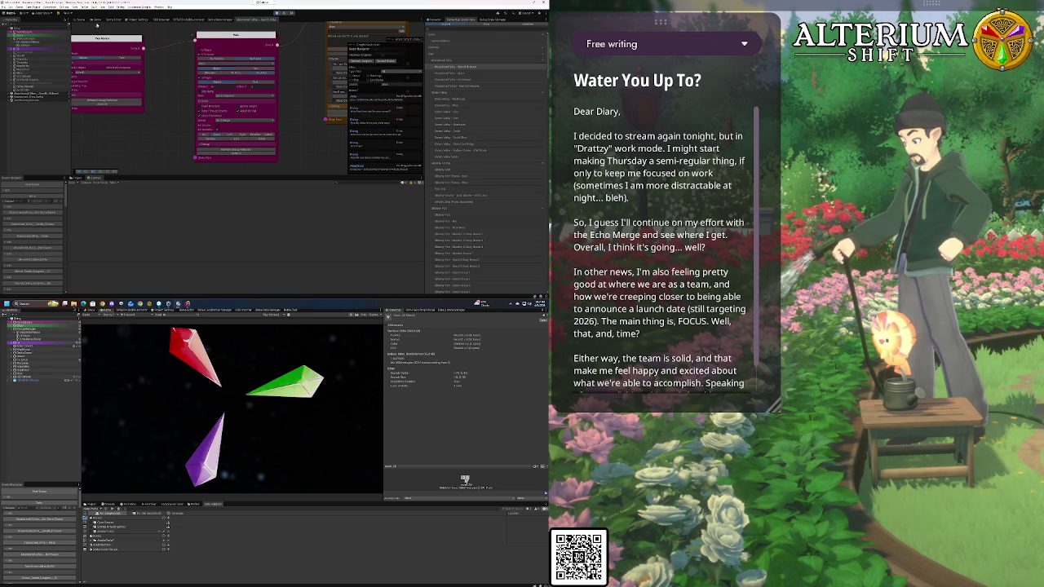
left_click(97, 20)
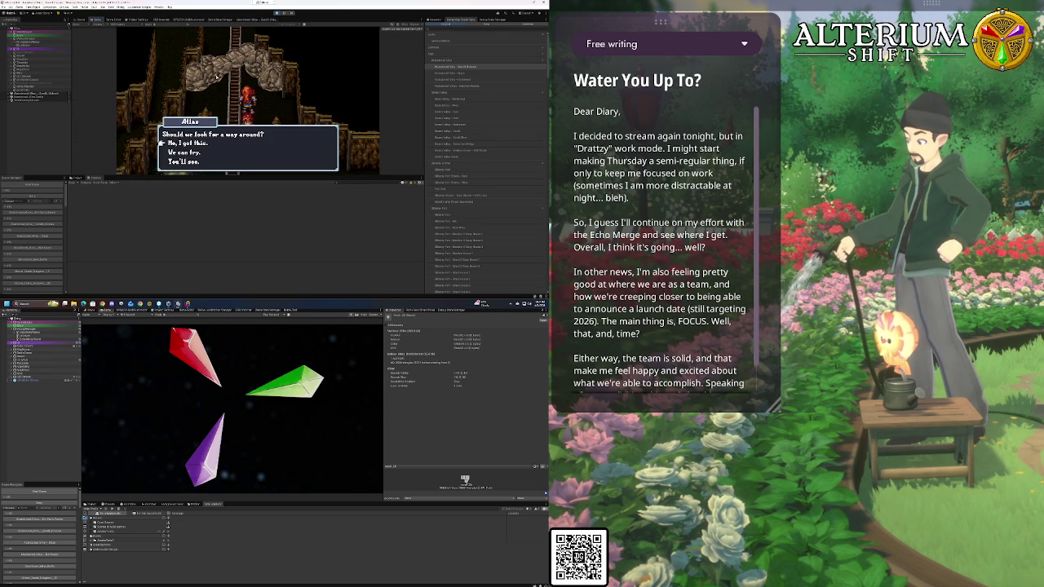
Answer the dialogue and reload the Abandoned Mine save through the in-game menu
key("Return")
key("Escape")
key("Down")
key("Down")
key("Down")
key("Down")
key("Return")
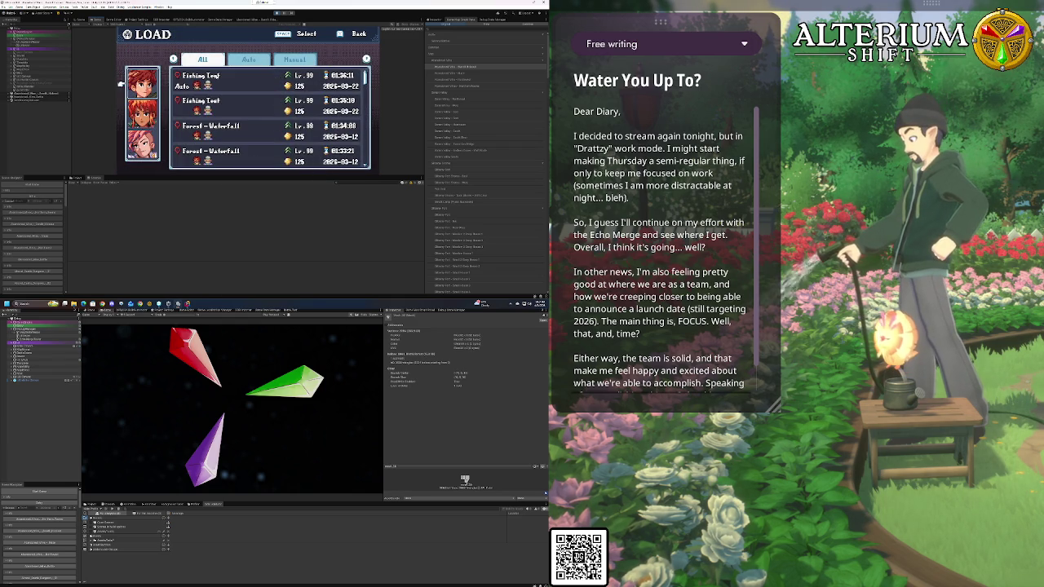
key("Down")
key("Down")
key("Return")
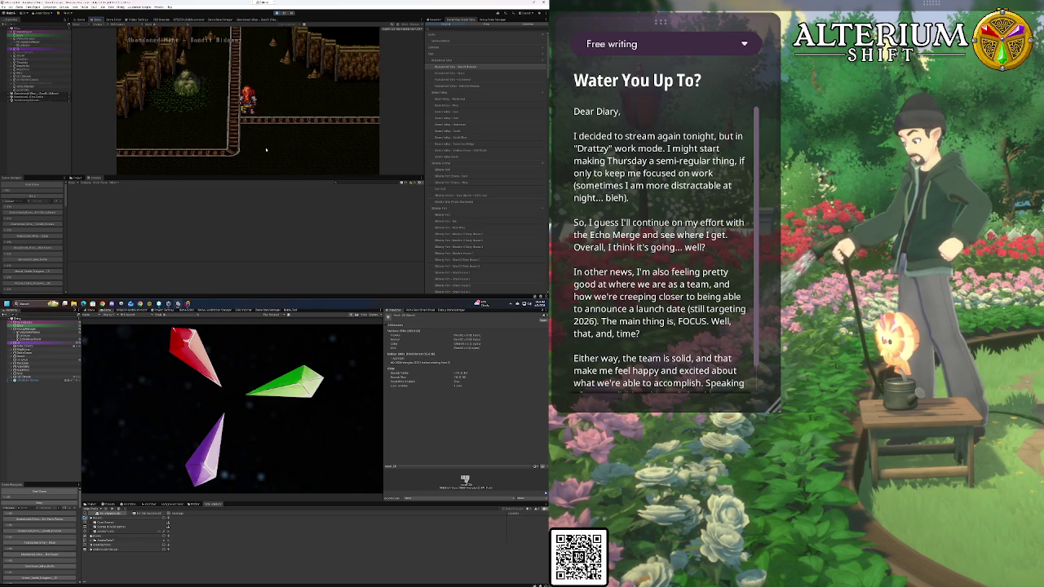
Climb the ladder, advance the Allas dialogue, and stop play mode with Ctrl+P
key("Up")
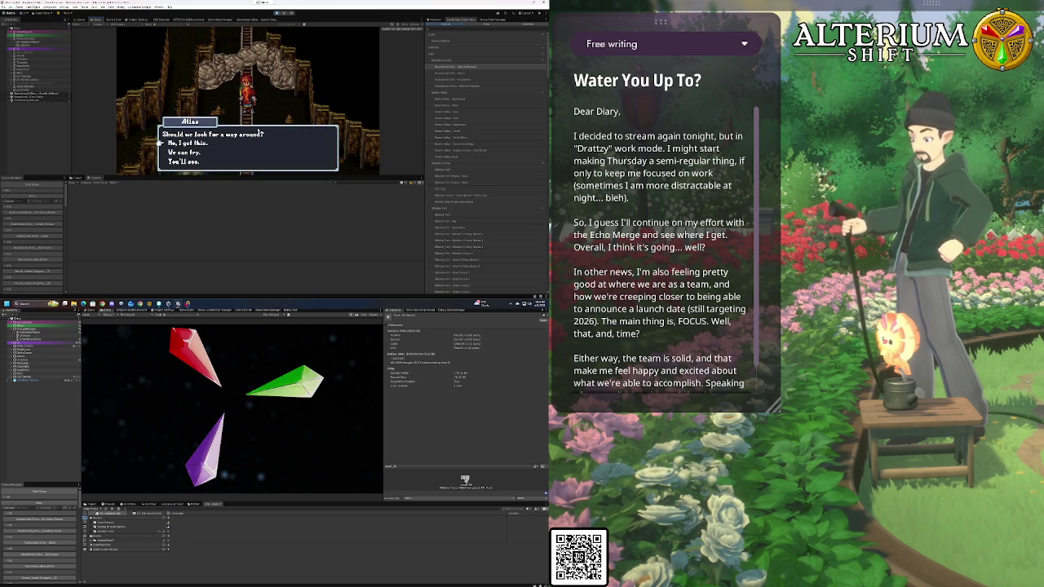
key("Return")
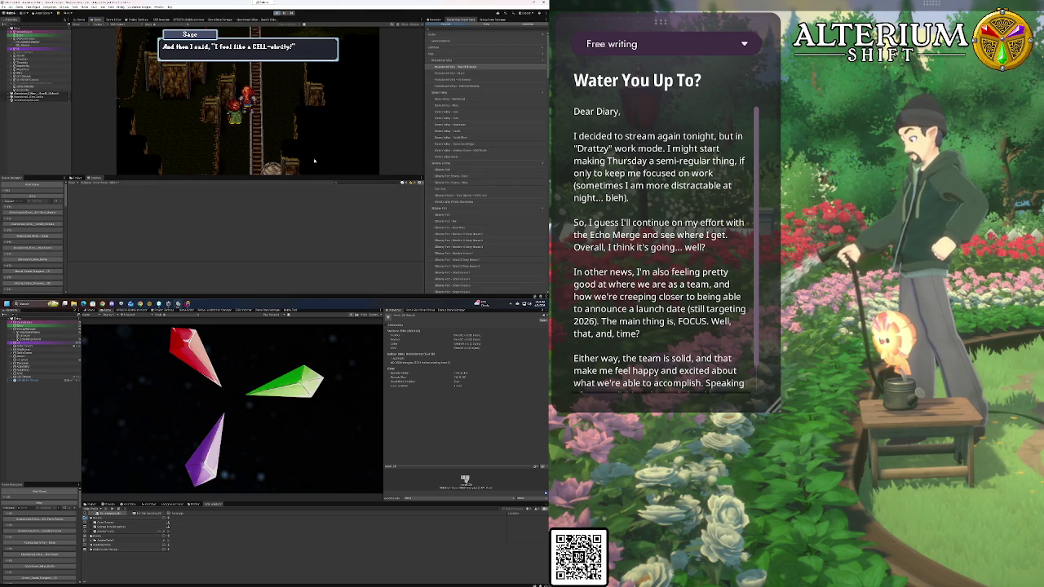
key("ctrl+p")
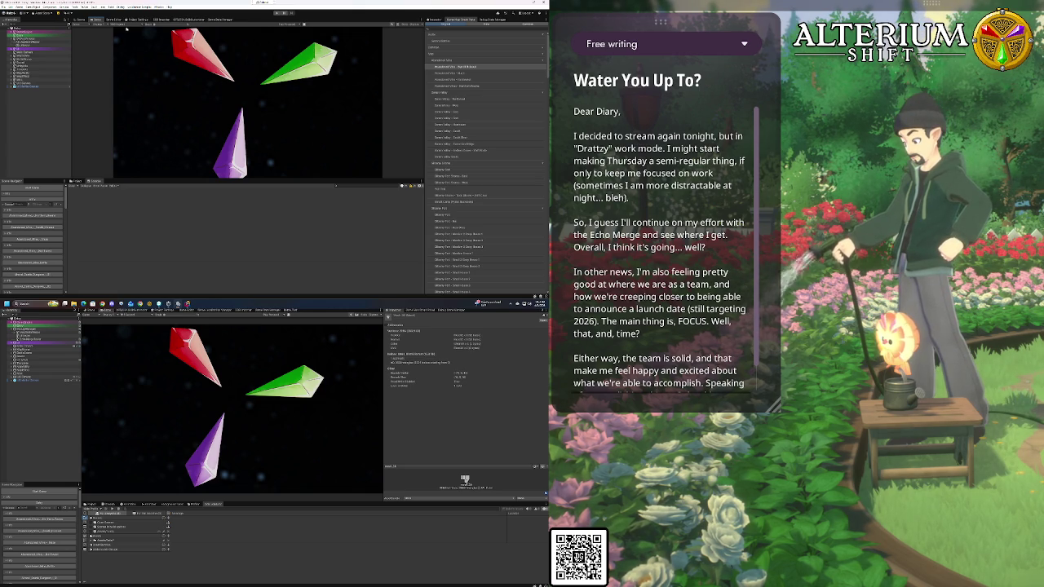
Set the Player version to 0.1 in Project Settings
left_click(139, 20)
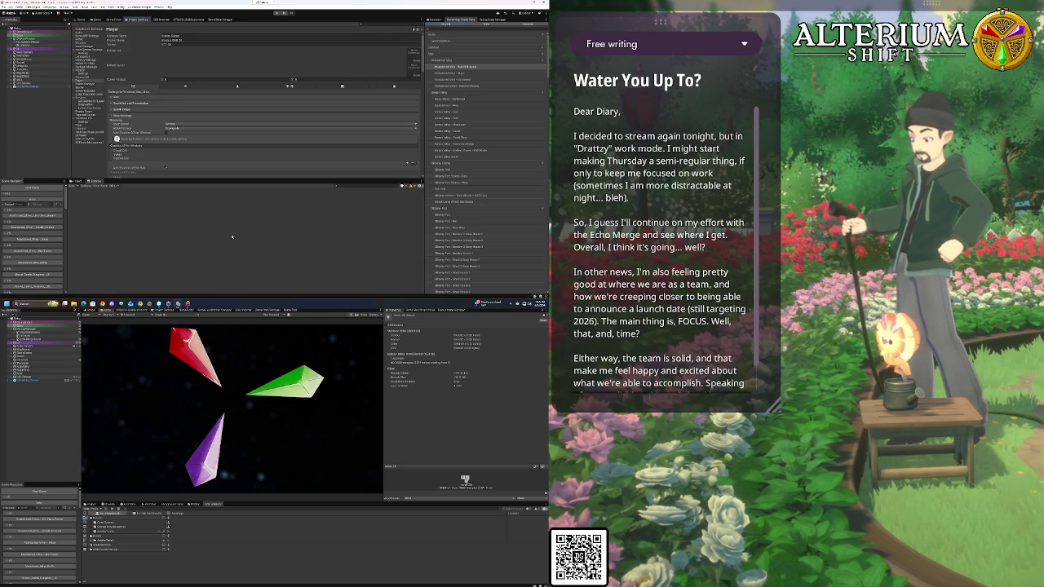
left_click(176, 44)
type("0.1")
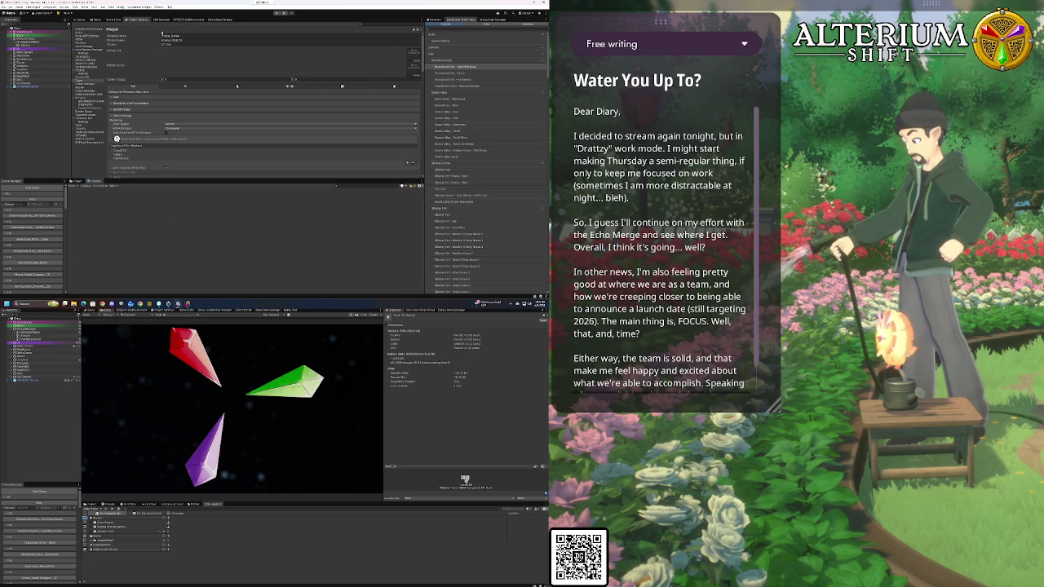
Start a project build from the Build Automator tab and switch to Rider
left_click(180, 20)
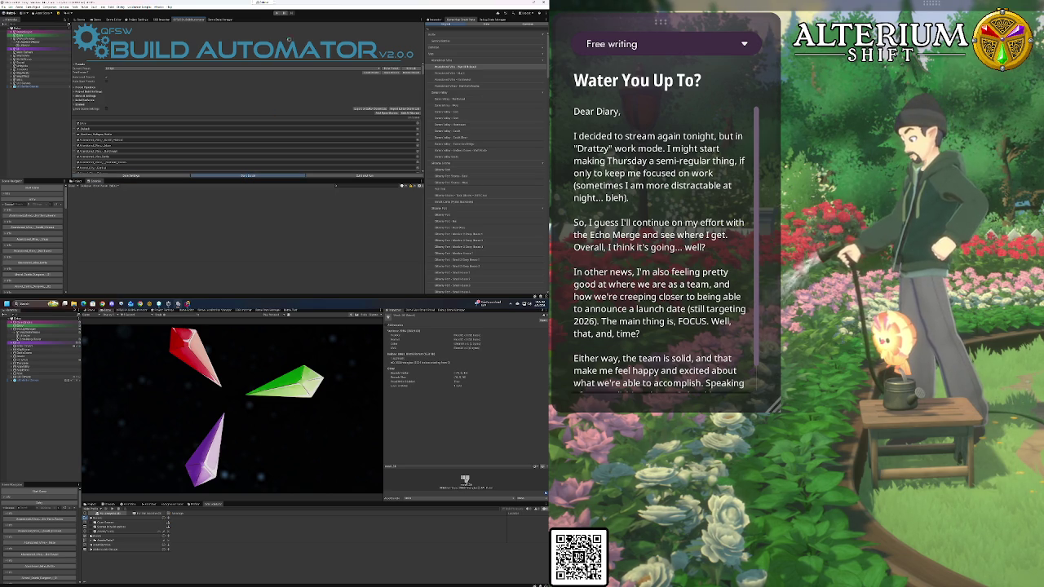
left_click(247, 175)
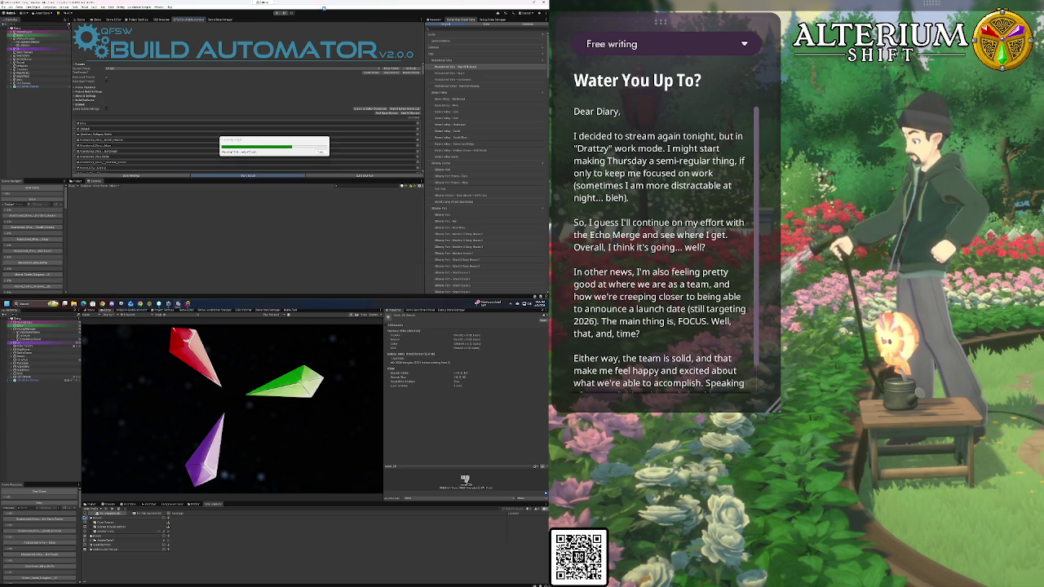
key("alt+Tab")
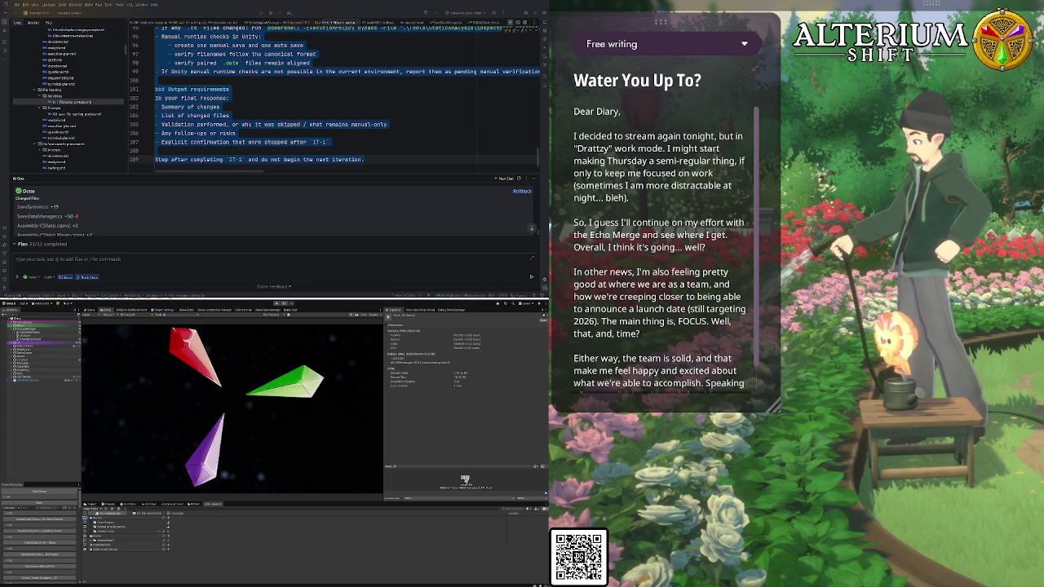
Enlarge the AI chat, expand both changed files, and open questions.md's side-by-side diff
left_click(293, 101)
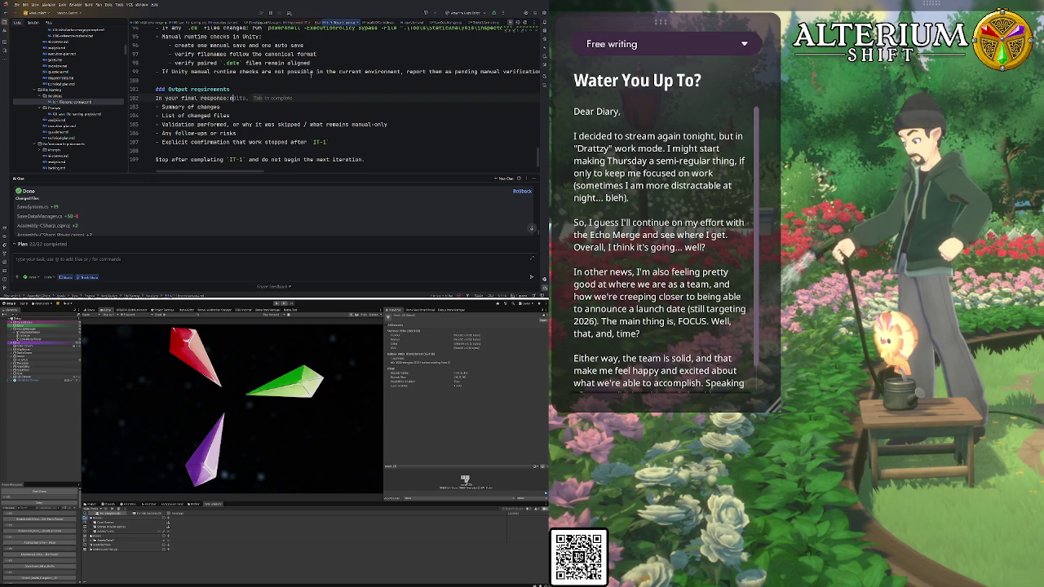
key("Up")
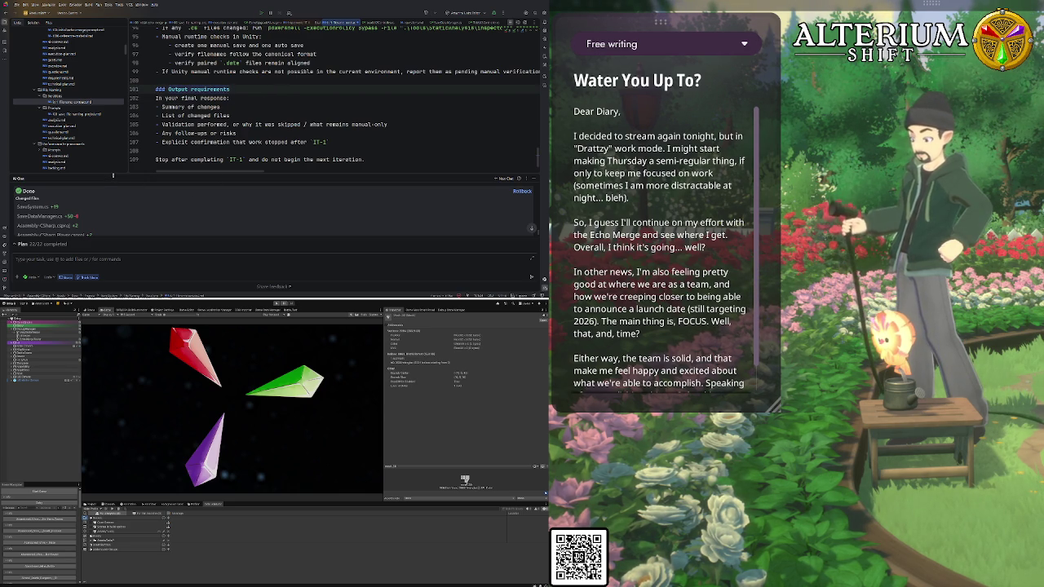
left_click_drag(112, 176, 118, 119)
left_click(33, 196)
left_click(35, 207)
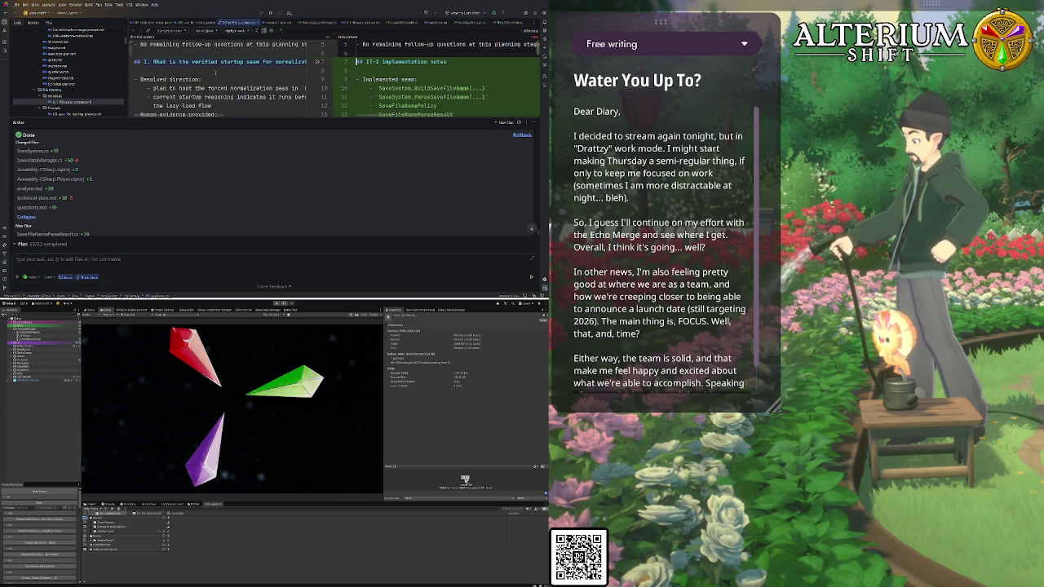
scroll(355, 88, "up", 2)
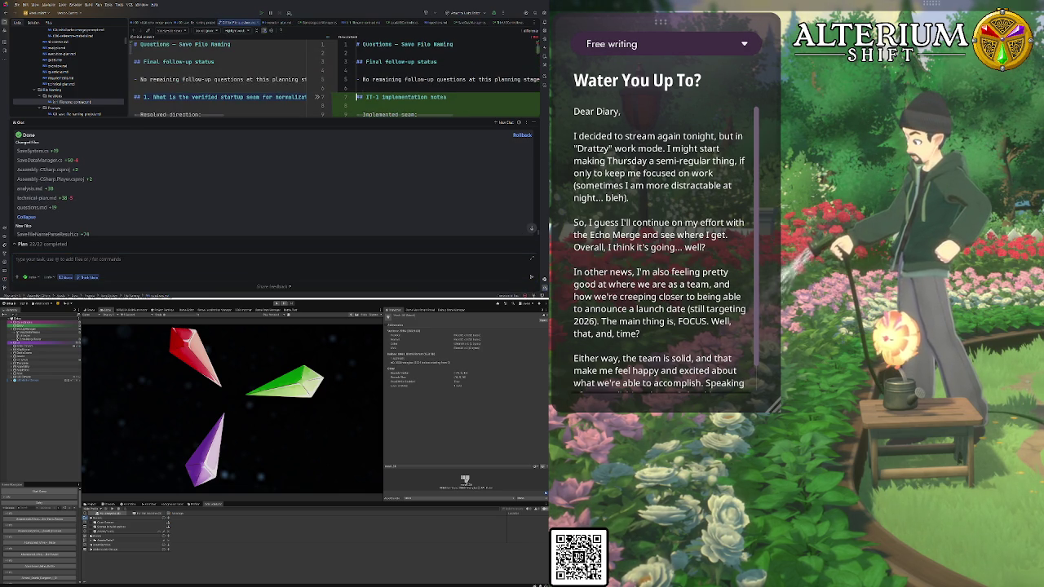
scroll(356, 97, "down", 3)
scroll(355, 97, "up", 3)
scroll(355, 97, "down", 5)
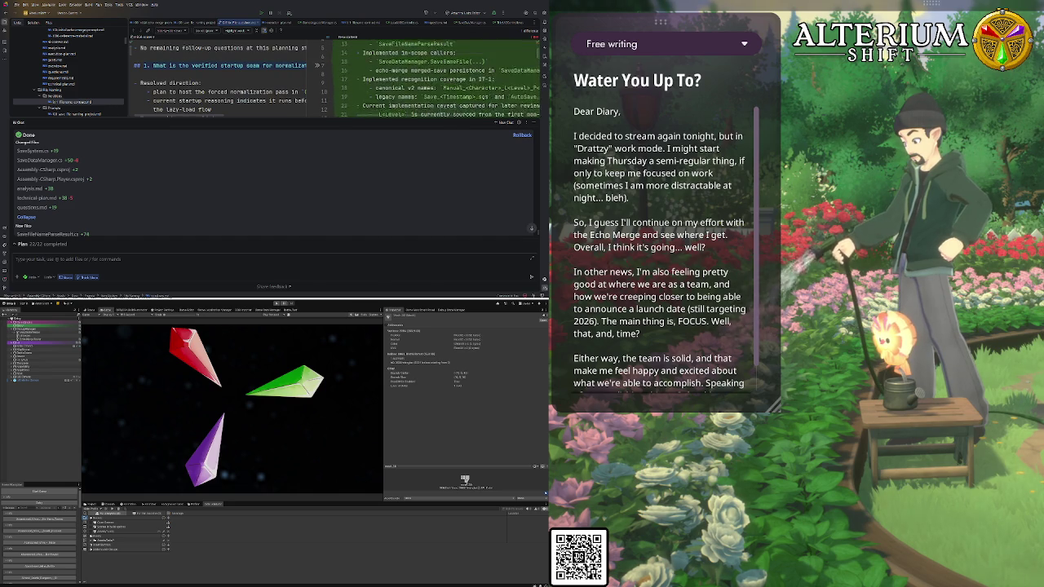
scroll(356, 97, "up", 5)
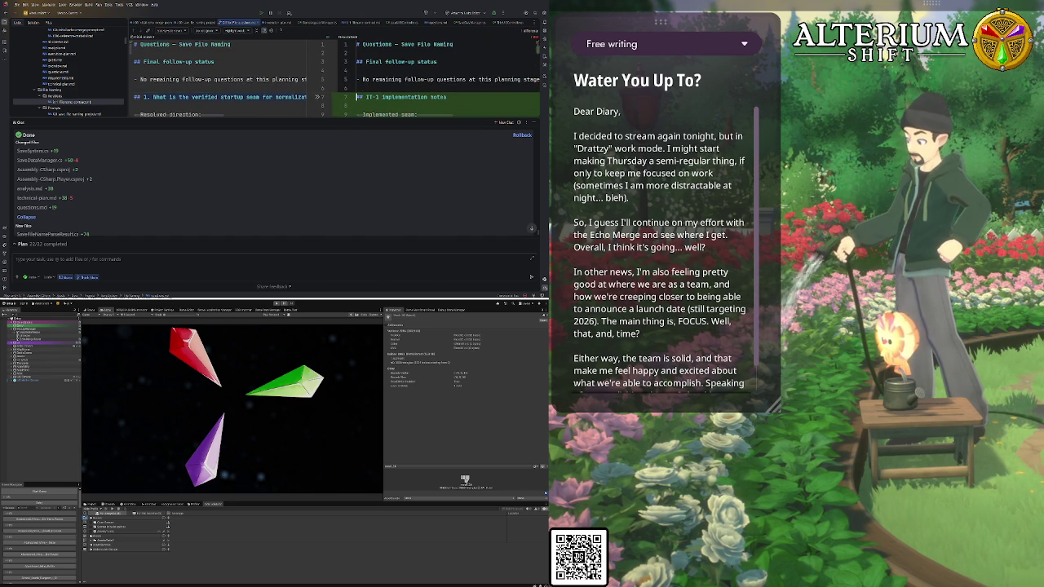
scroll(355, 97, "down", 2)
scroll(408, 82, "down", 4)
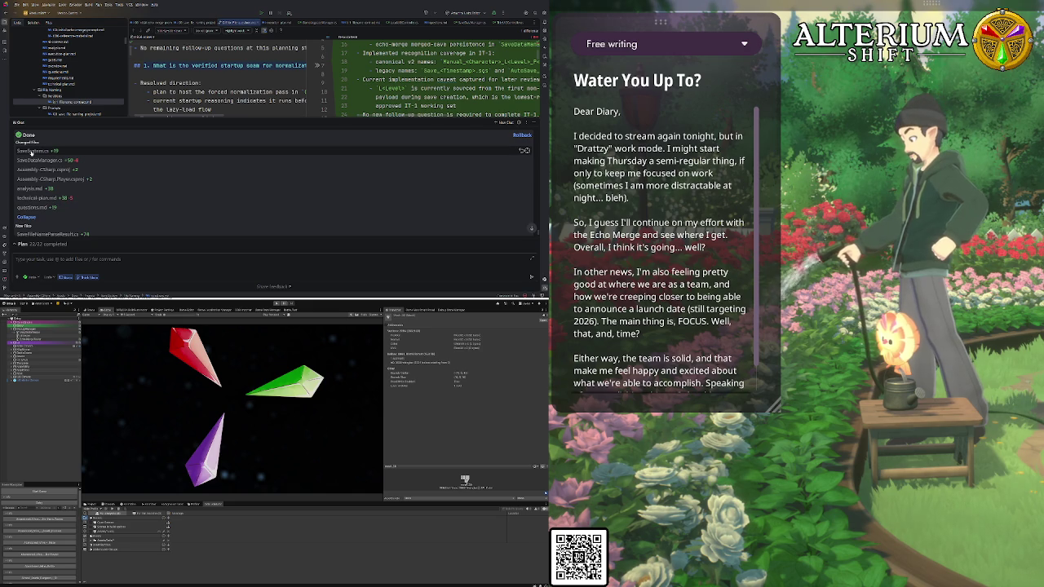
left_click(30, 160)
scroll(350, 69, "right", 2)
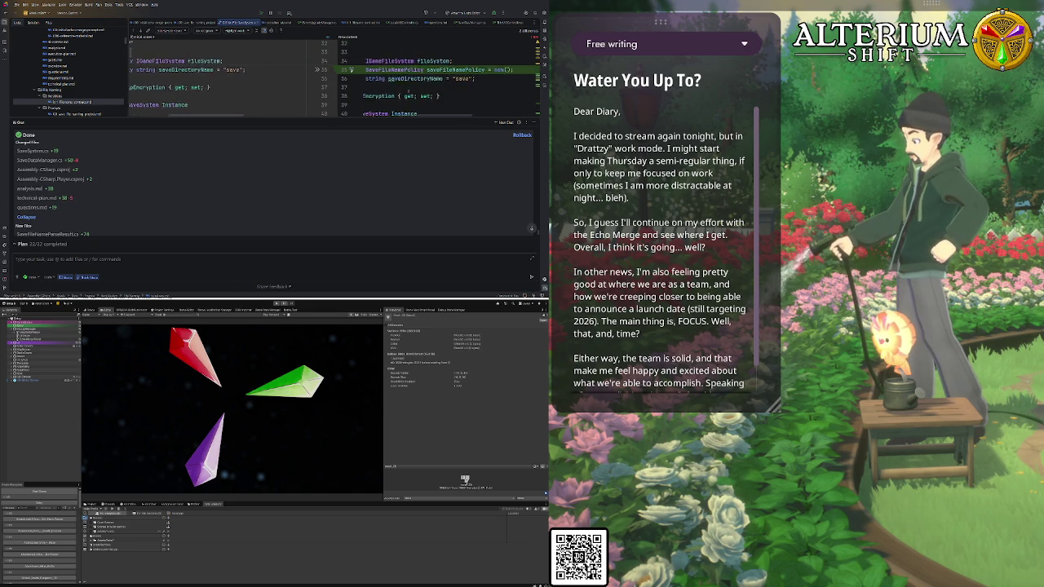
scroll(259, 107, "left", 2)
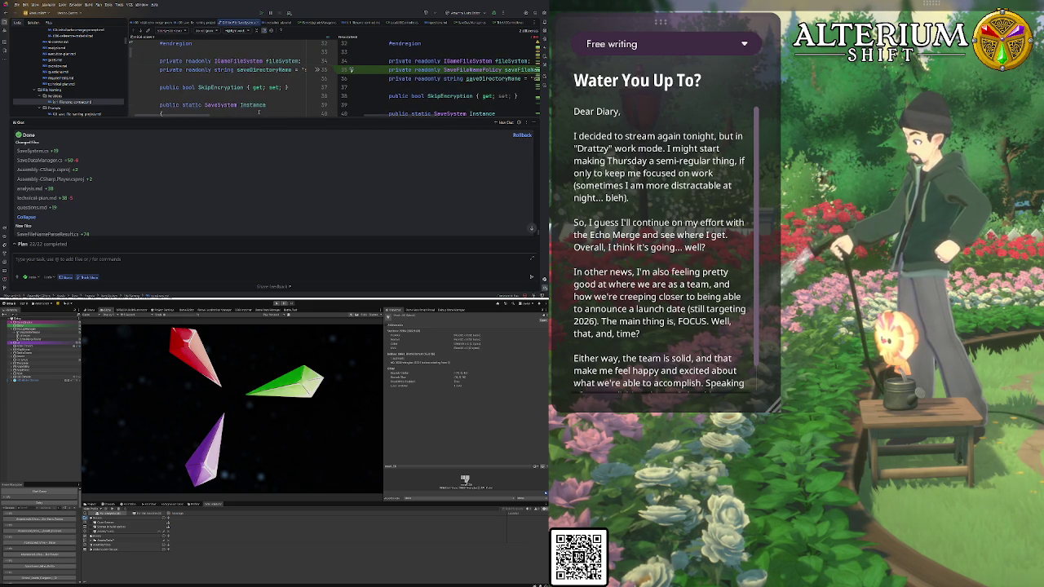
mouse_move(271, 123)
left_mouse_down()
mouse_move(281, 142)
mouse_move(285, 125)
left_mouse_up()
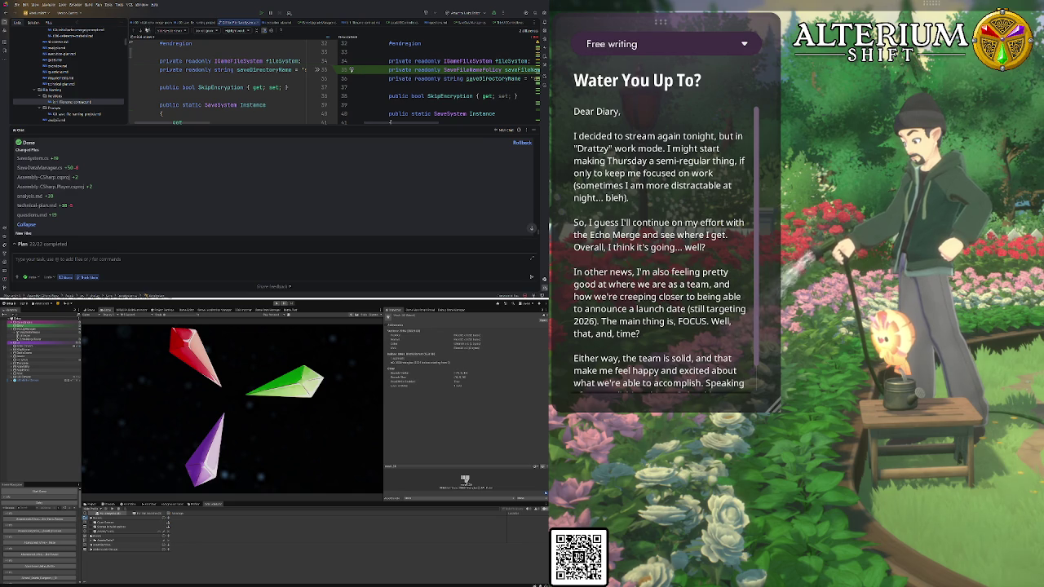
left_click(142, 31)
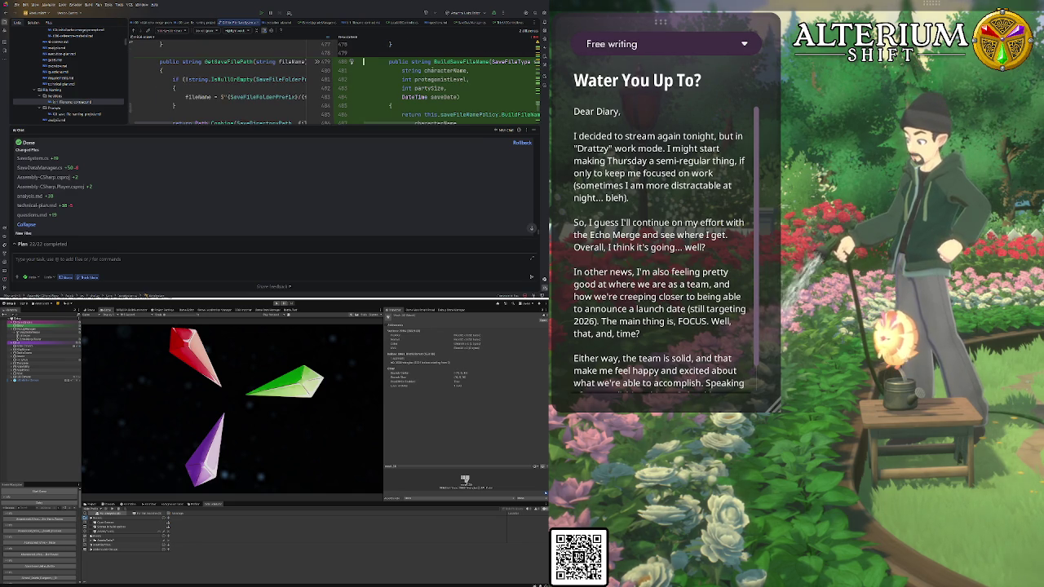
scroll(382, 84, "down", 5)
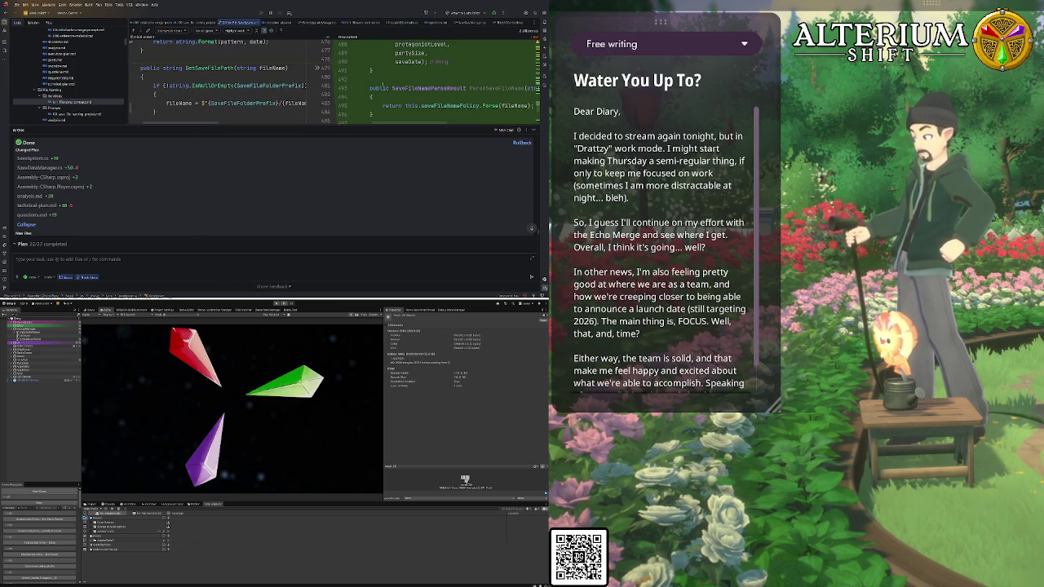
scroll(381, 84, "down", 2)
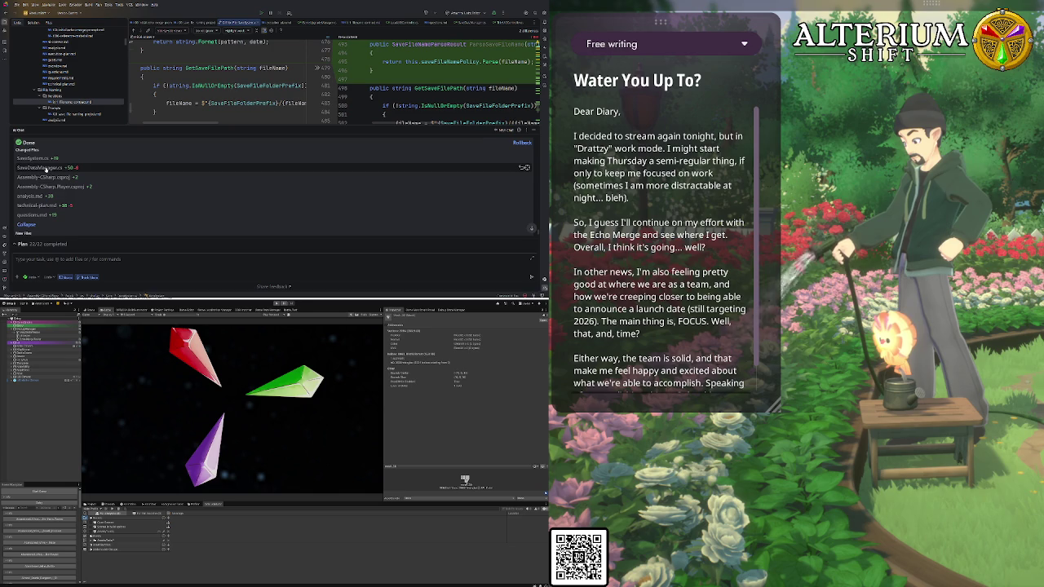
scroll(45, 173, "down", 2)
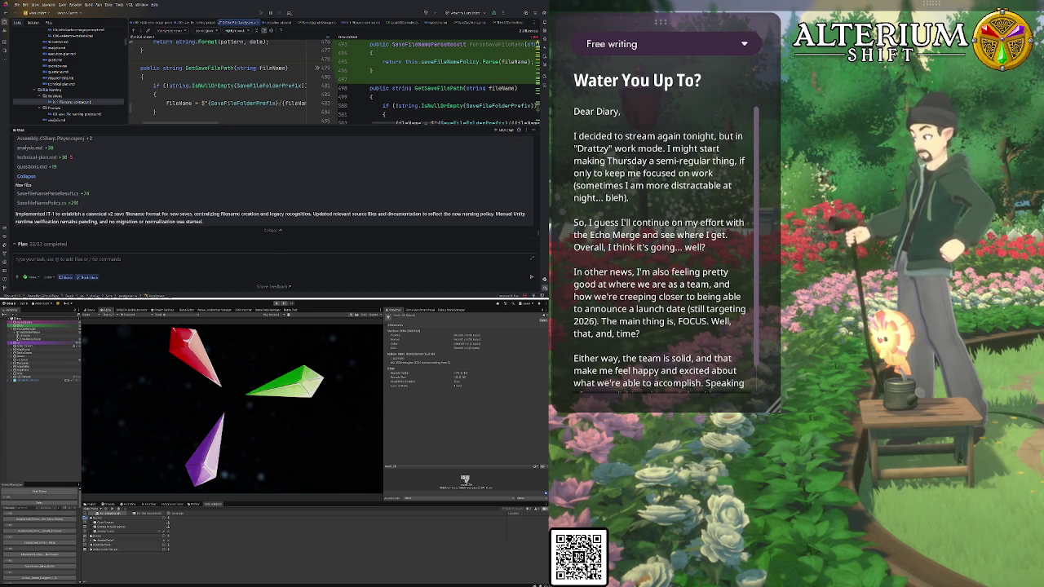
left_click(51, 193)
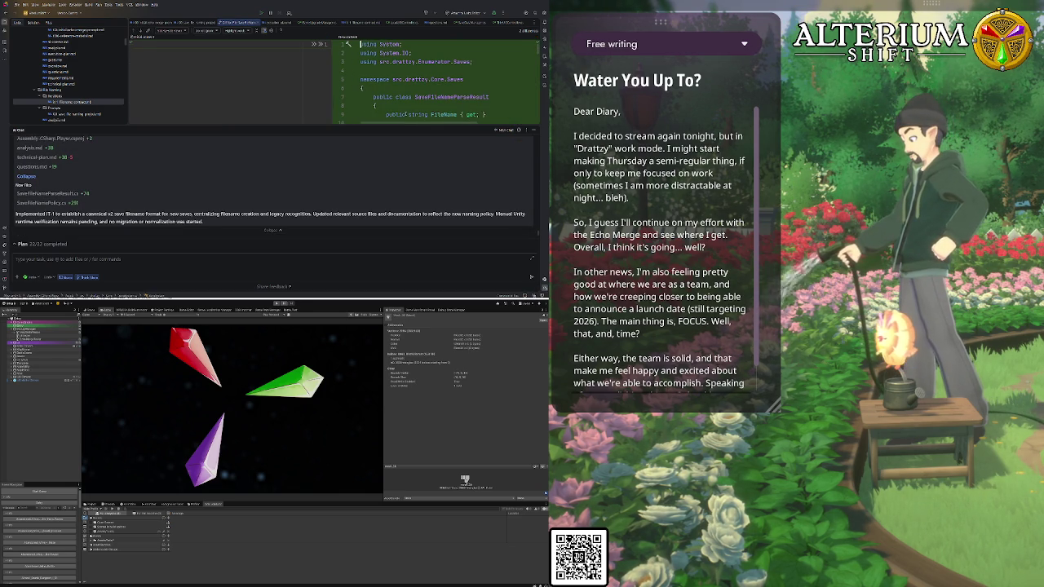
scroll(428, 87, "down", 10)
scroll(387, 115, "down", 3)
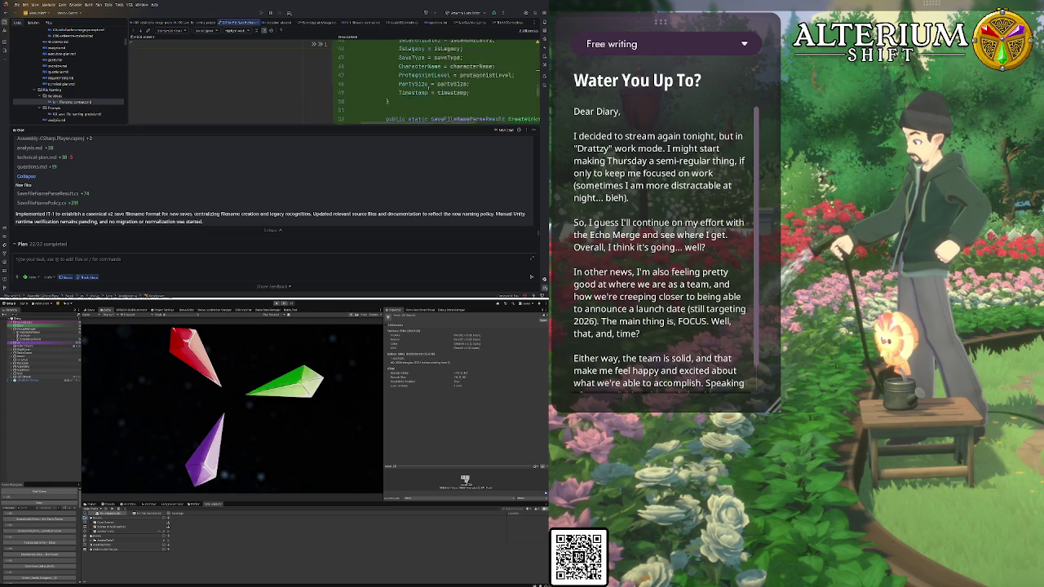
scroll(387, 114, "up", 2)
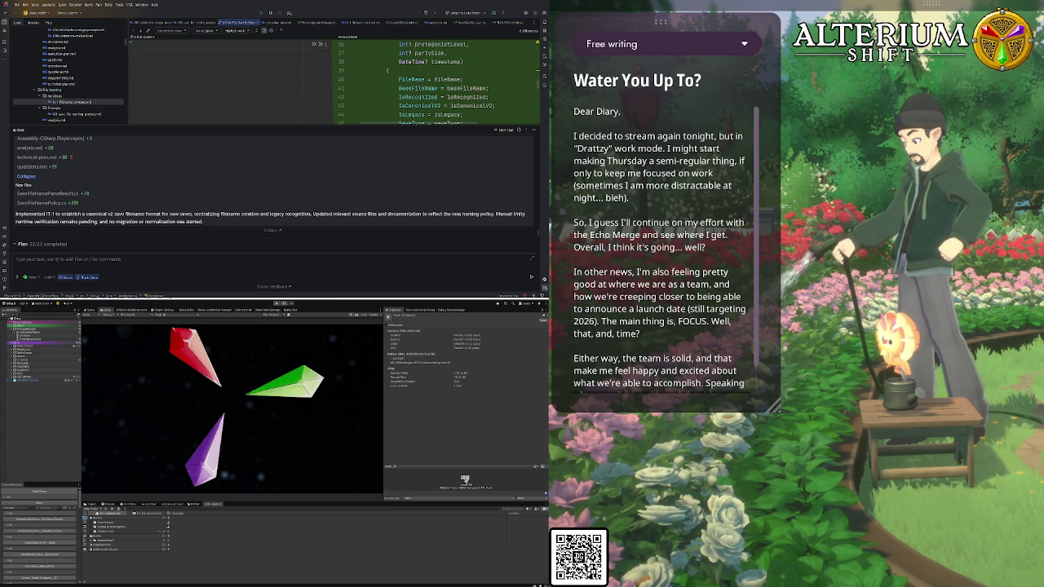
scroll(388, 71, "down", 8)
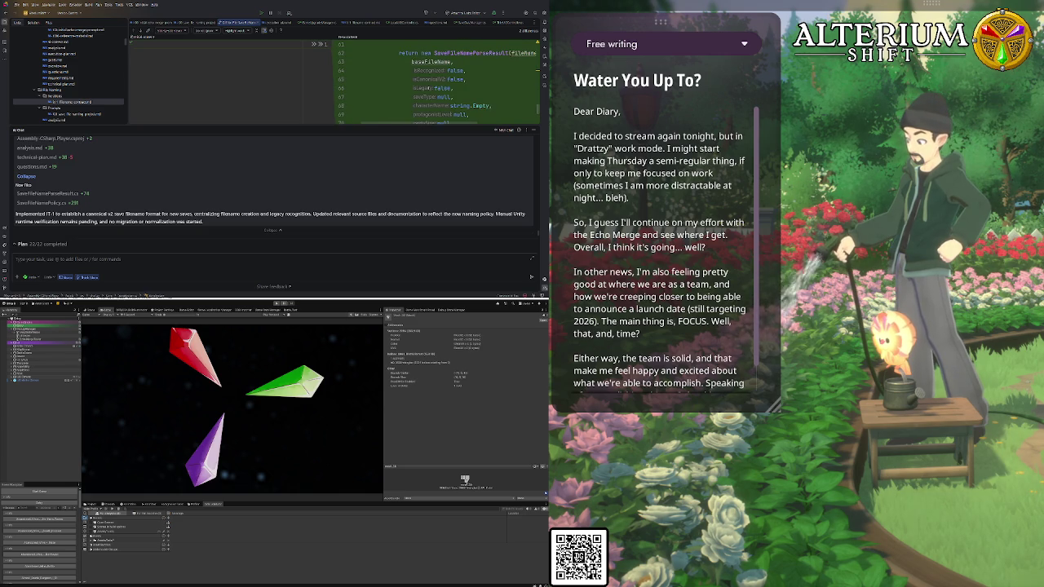
scroll(428, 87, "down", 3)
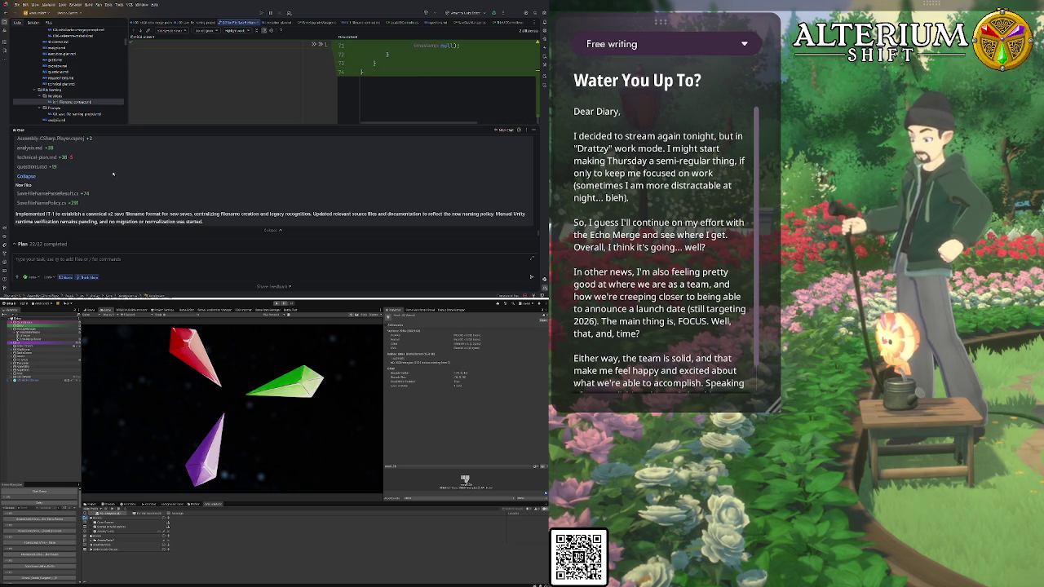
left_click(42, 203)
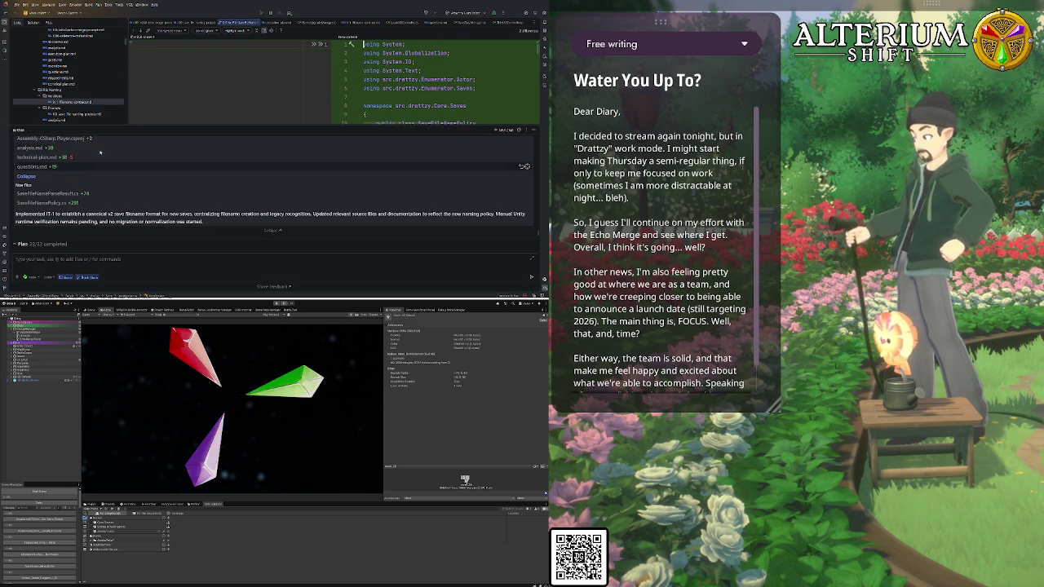
scroll(371, 91, "down", 5)
scroll(371, 91, "up", 3)
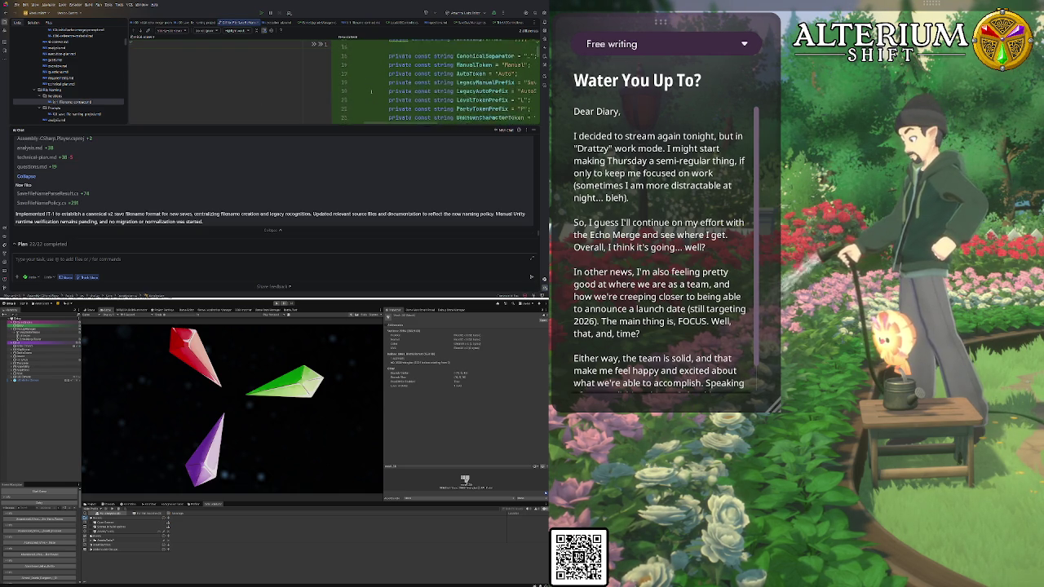
scroll(371, 91, "right", 3)
scroll(371, 91, "down", 3)
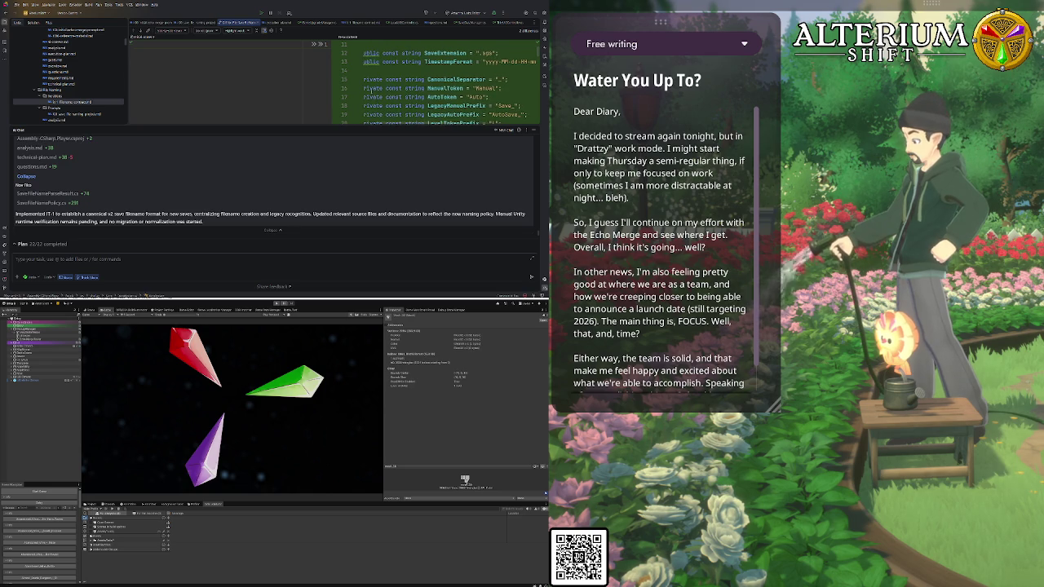
scroll(371, 92, "left", 3)
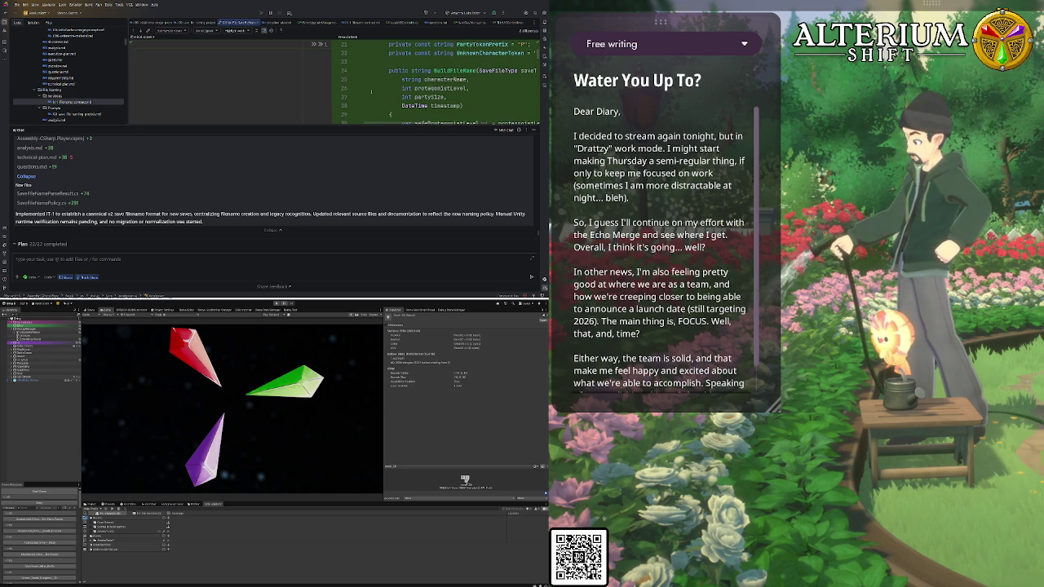
scroll(346, 92, "down", 20)
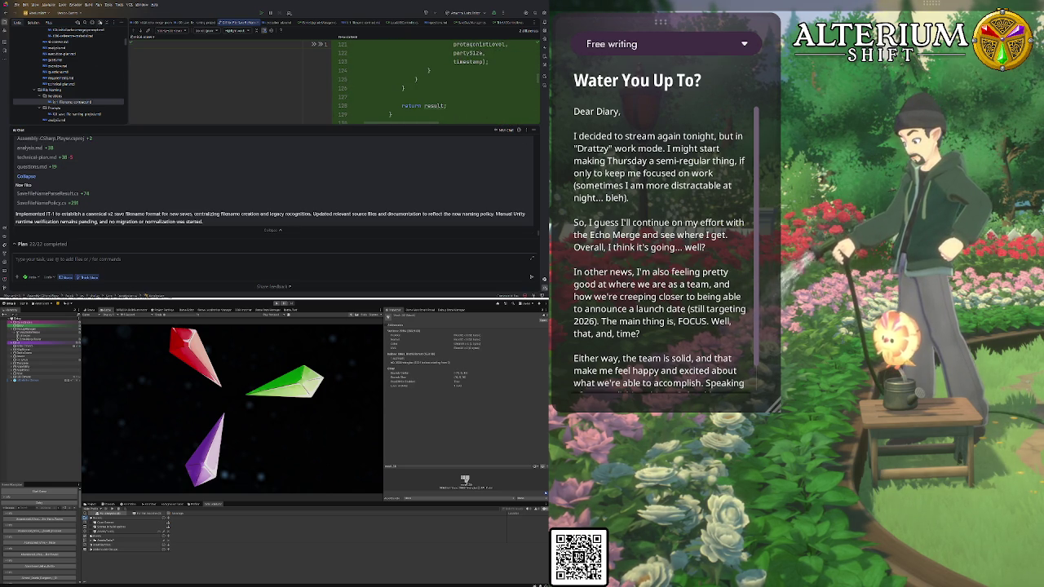
Open execution-plan.md and scroll to its IT-2 section on normalizing legacy saves
left_click(243, 21)
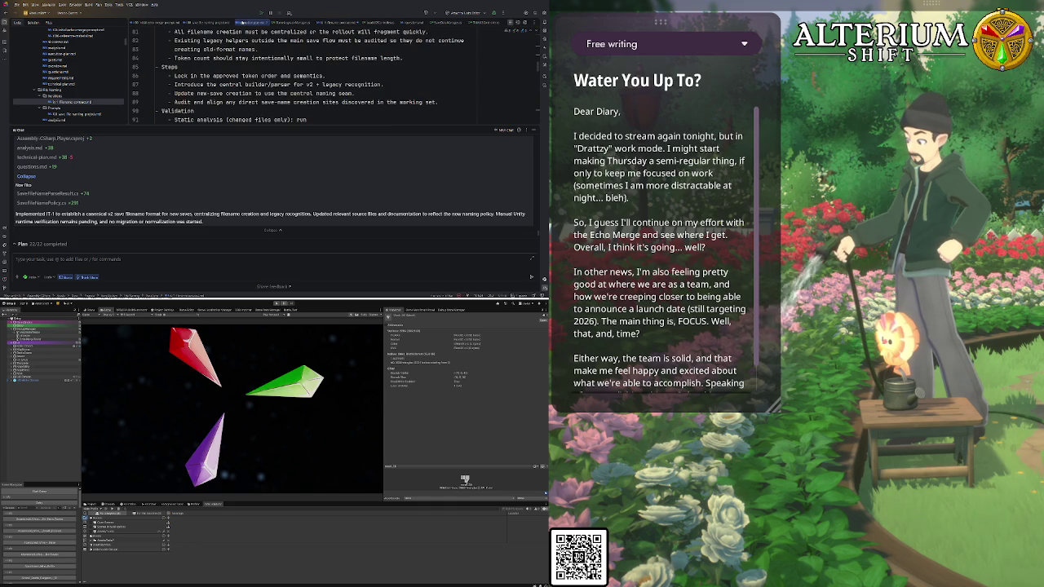
scroll(318, 77, "down", 9)
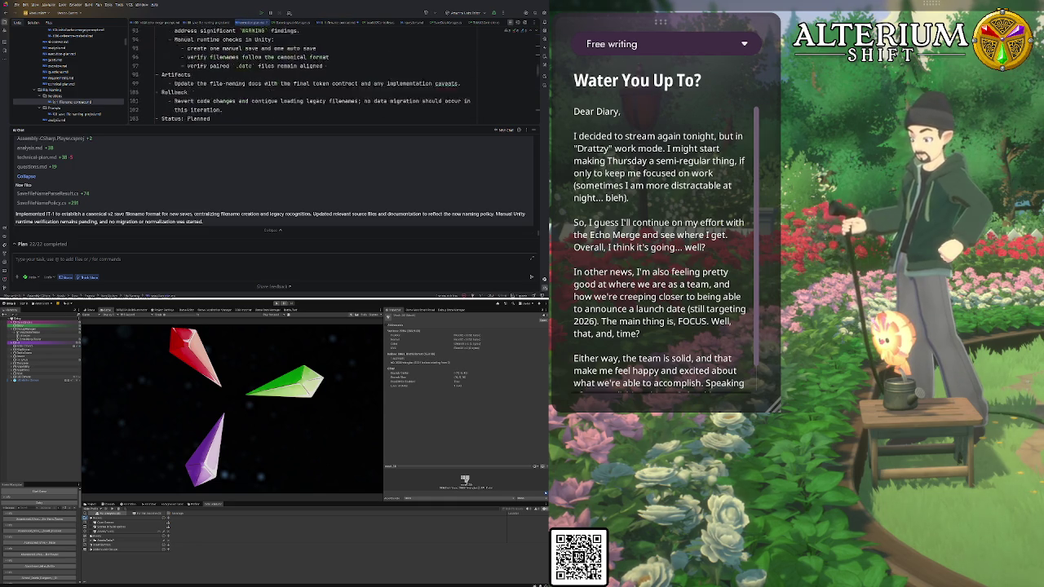
scroll(318, 77, "up", 2)
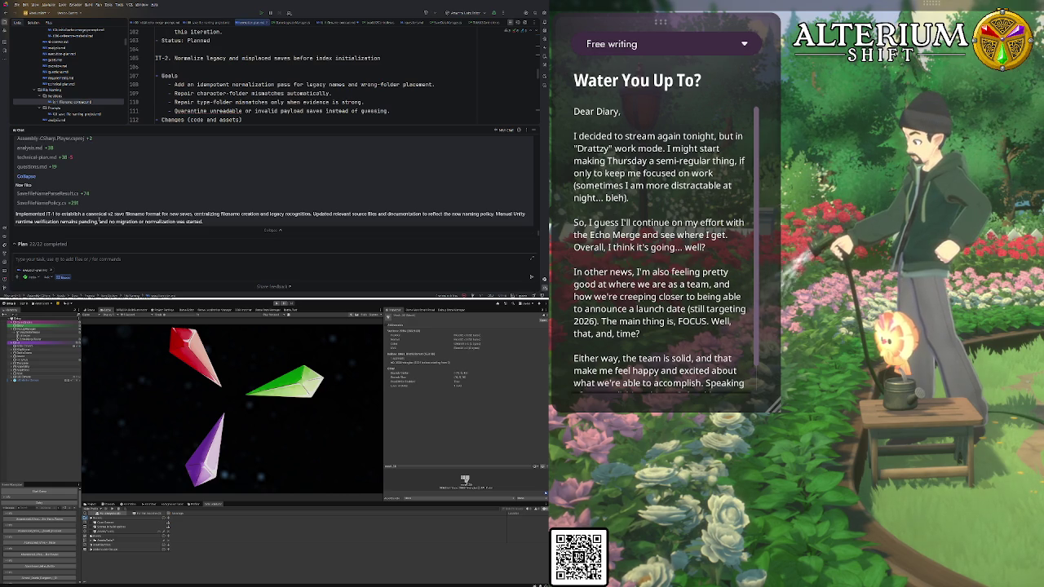
Ask Junie to create the IT-2 implementation prompt for Junie code, following the same pattern
left_click(59, 259)
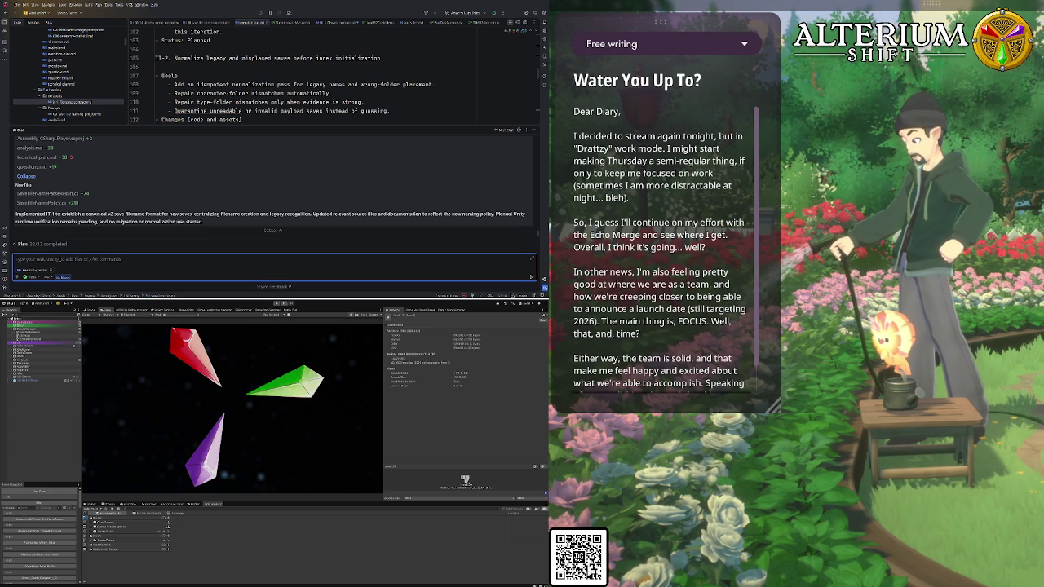
type("now pl")
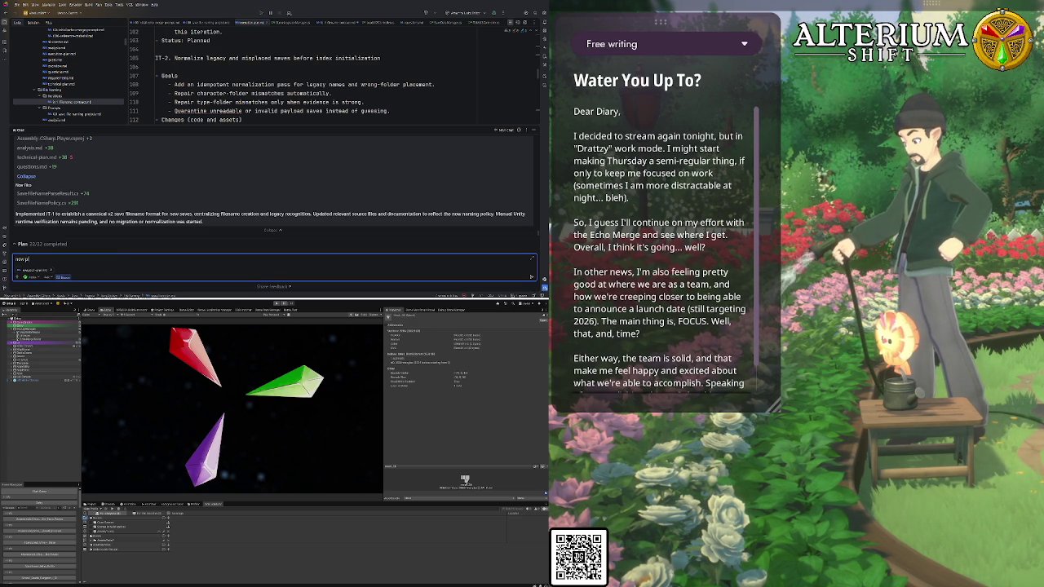
type("ease conti")
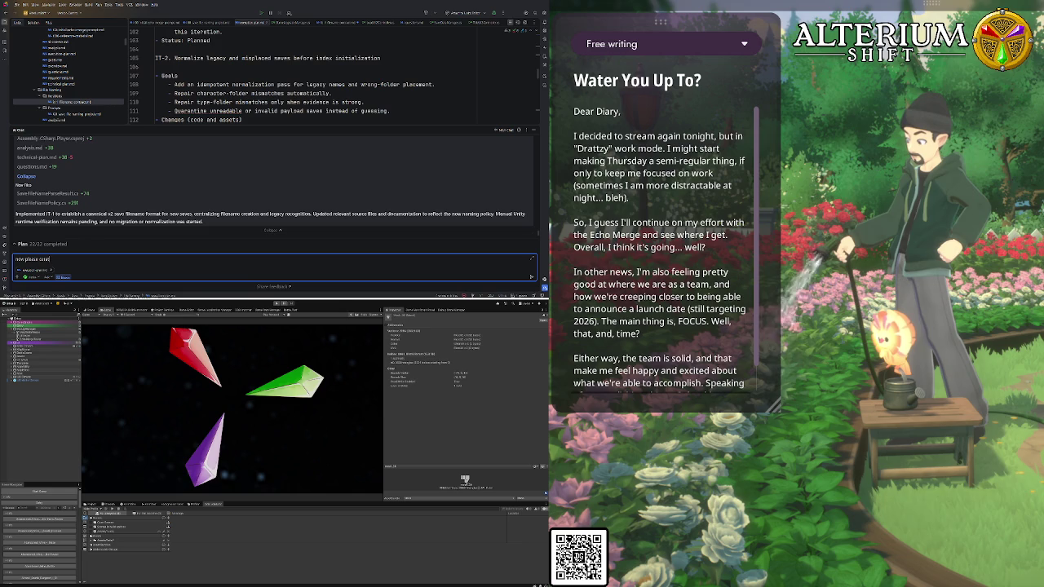
key("BackSpace")
key("BackSpace")
key("BackSpace")
type("reate the implementation prompt for IT-2")
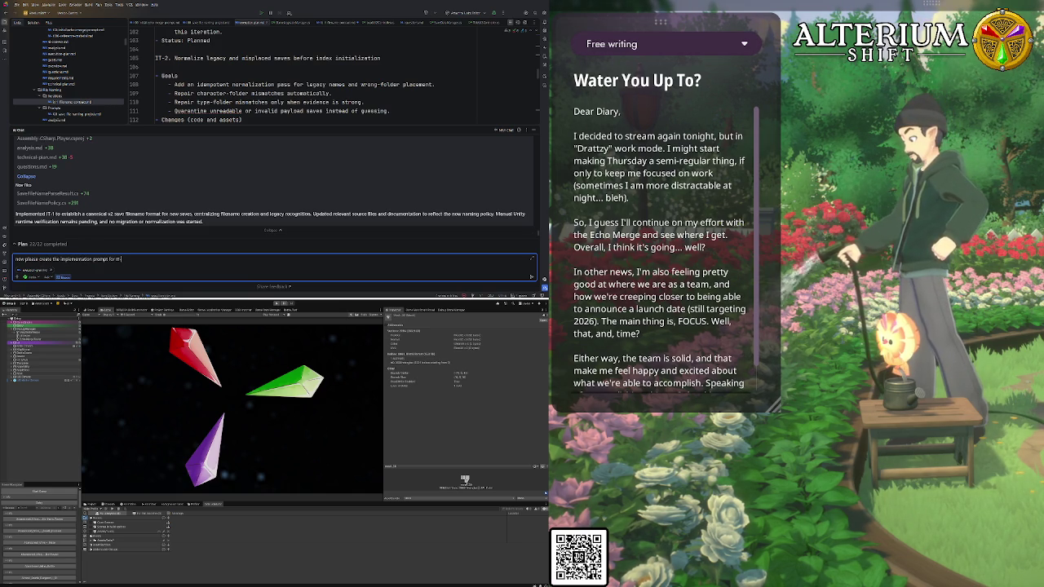
type(" fo")
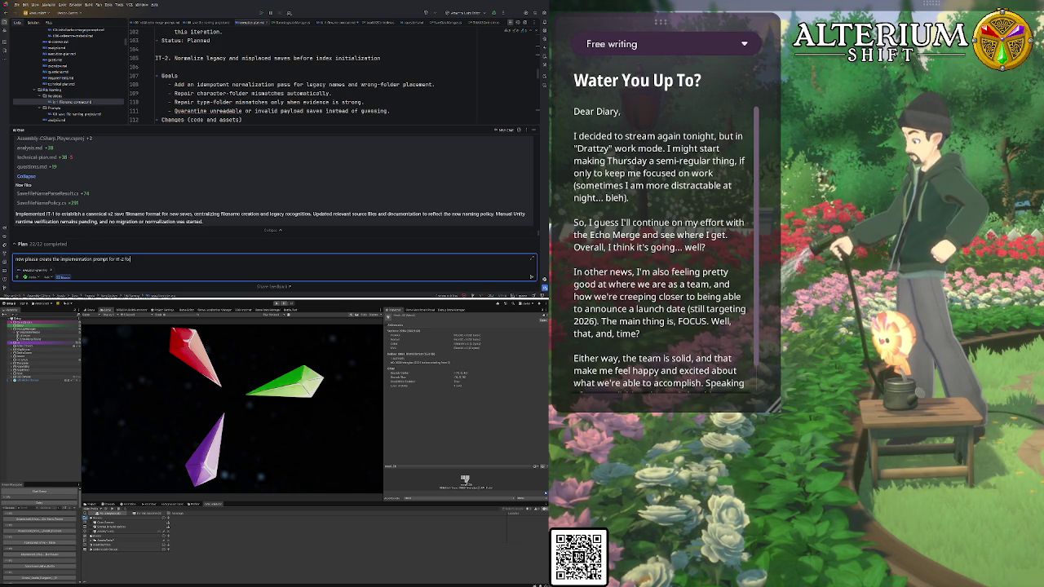
type("r Junie code to do th")
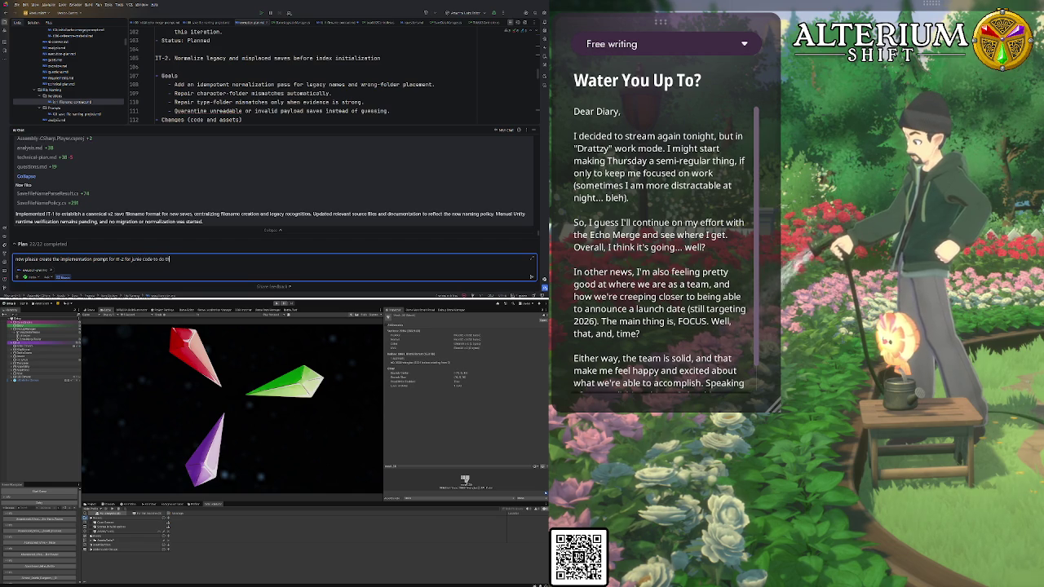
type("e work. Fol")
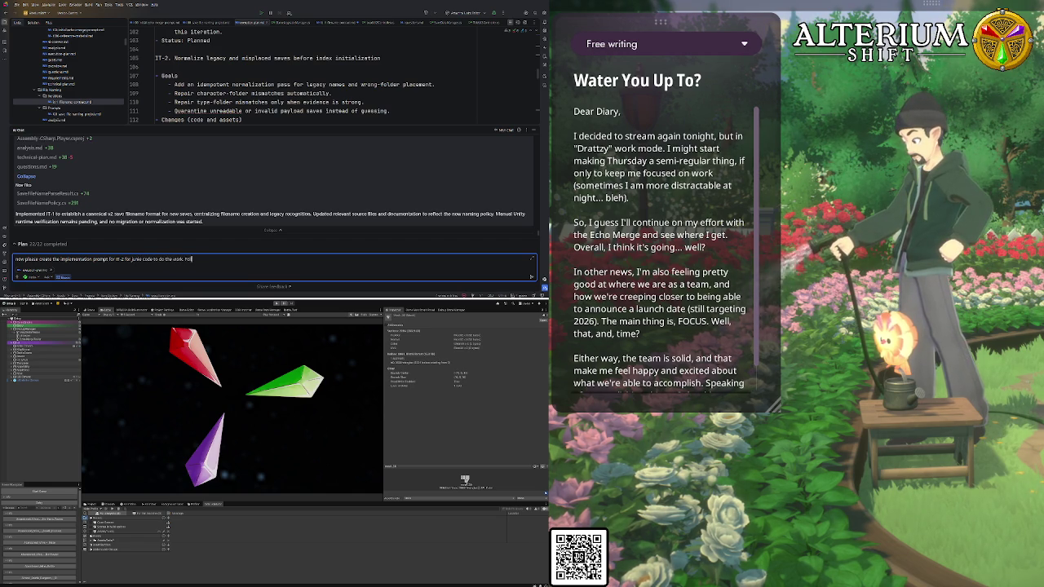
type("low the same patte")
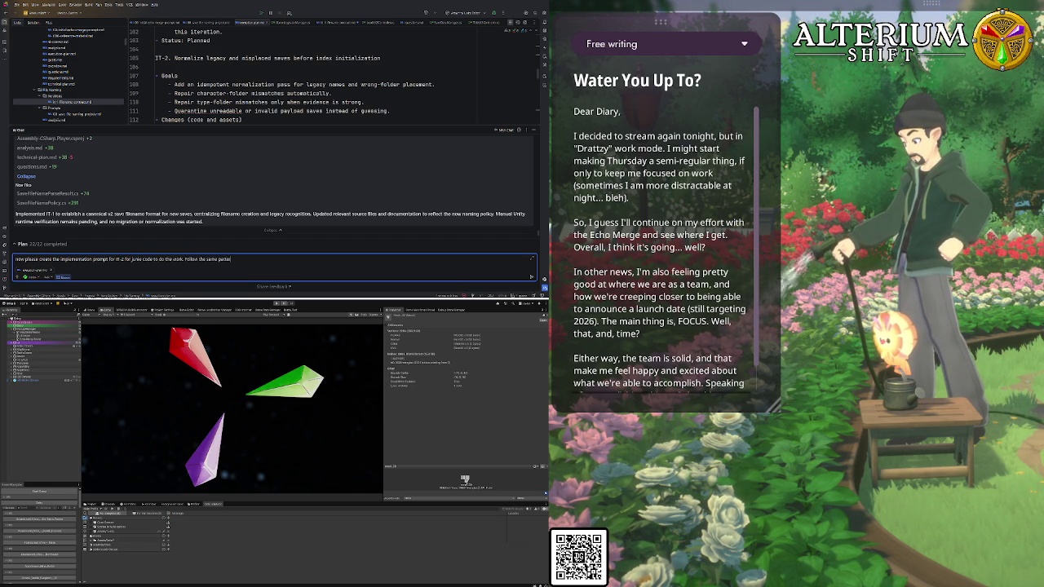
type("rn as the last prompt")
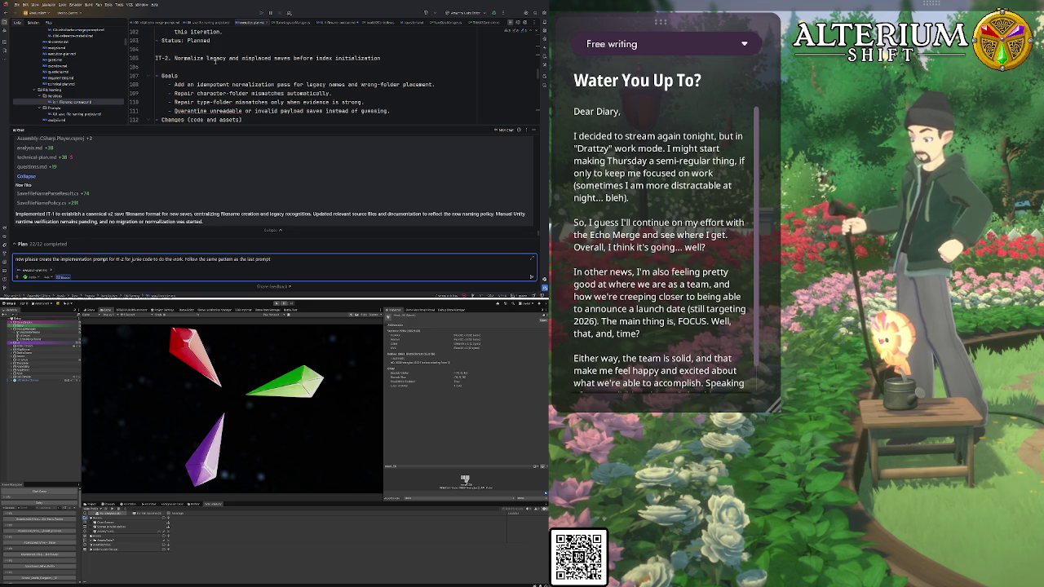
scroll(222, 82, "down", 13)
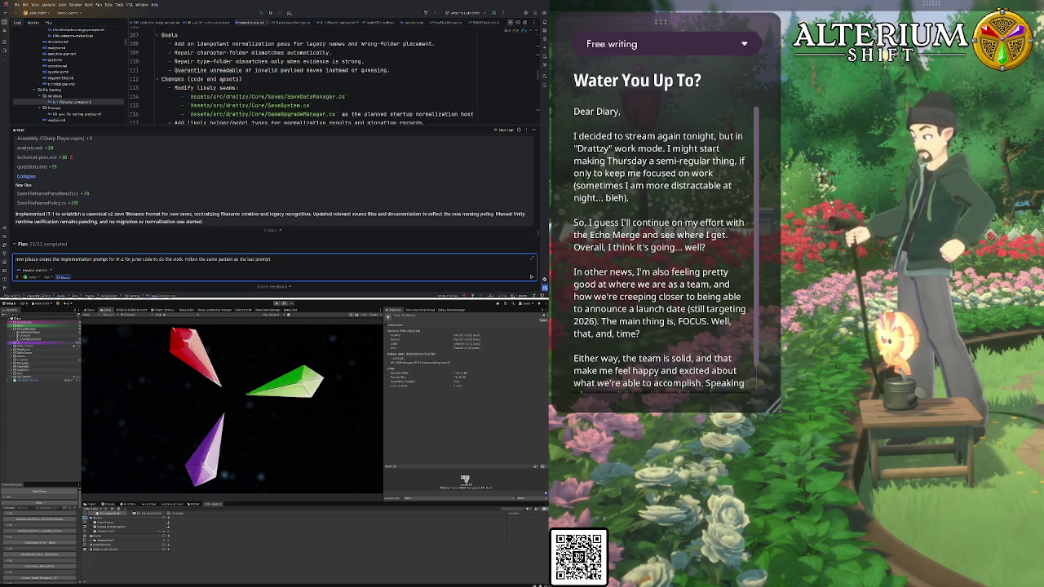
scroll(222, 83, "down", 3)
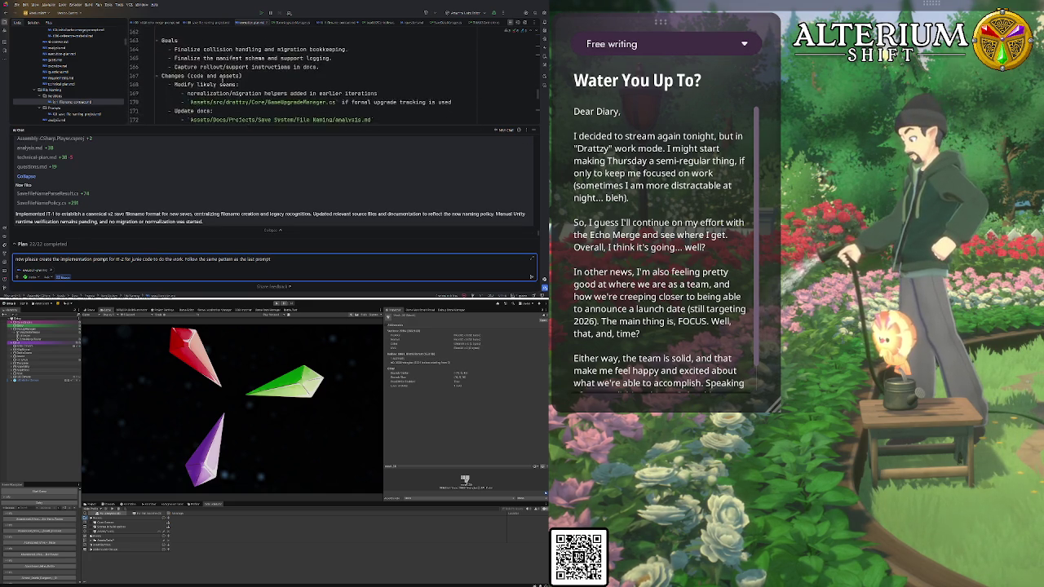
scroll(221, 79, "down", 2)
scroll(222, 80, "down", 8)
scroll(221, 79, "down", 5)
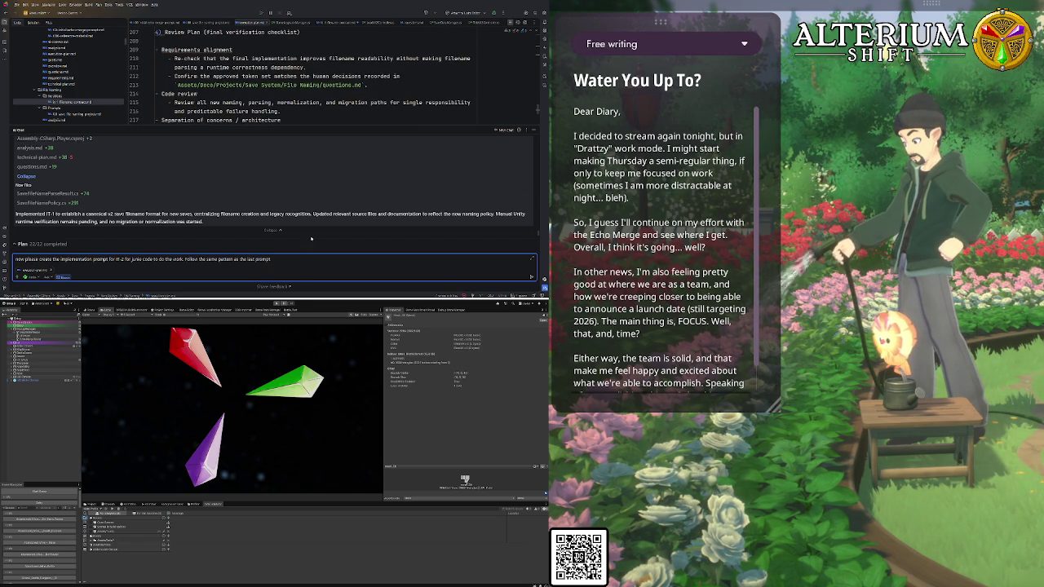
key("Return")
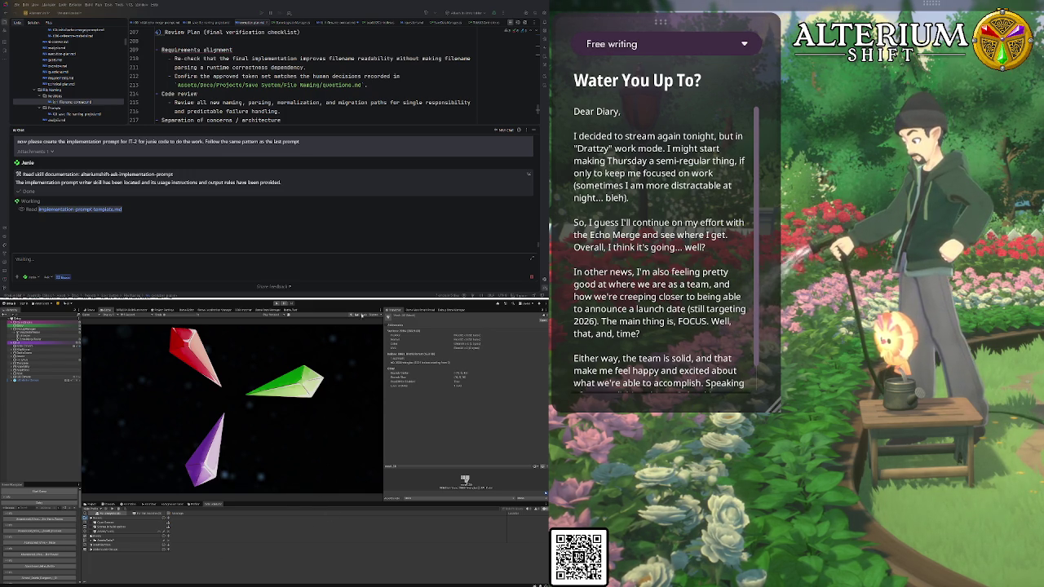
While Junie drafts the IT-2 prompt, browse an asset folder in Unity's Project panel
left_click(90, 504)
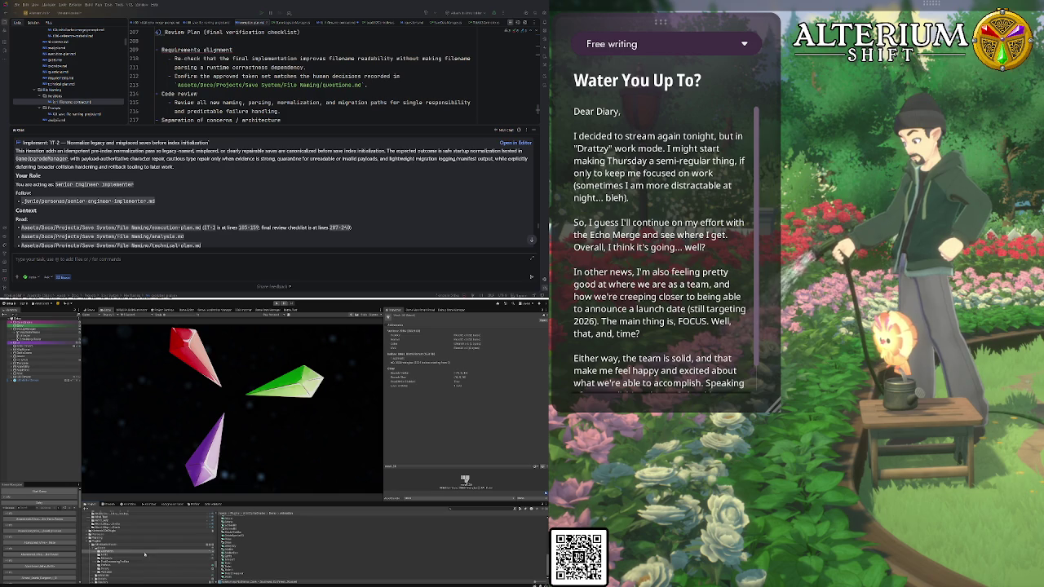
left_click(98, 542)
scroll(147, 557, "down", 5)
scroll(148, 558, "down", 5)
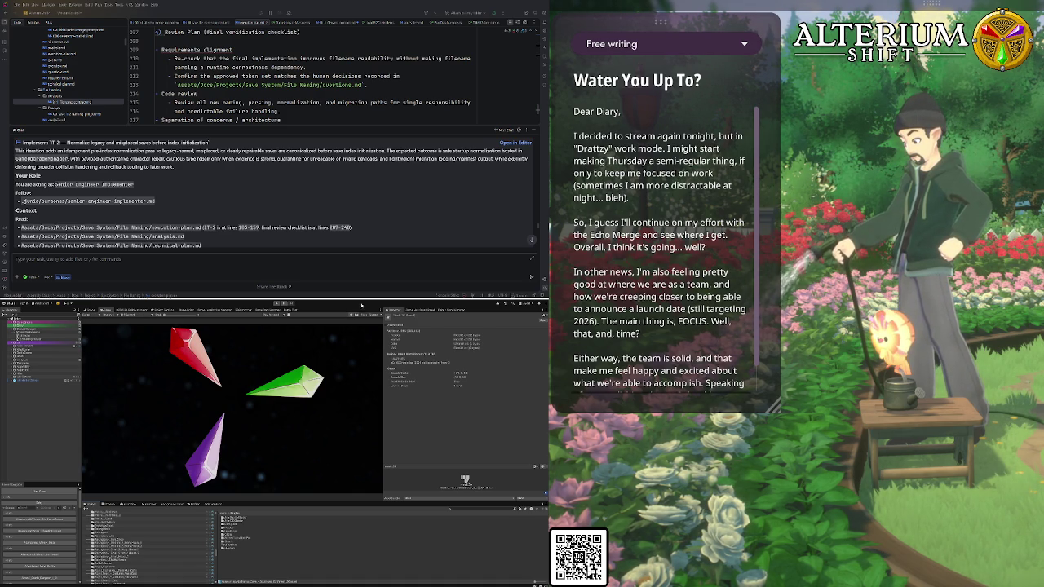
left_click(434, 311)
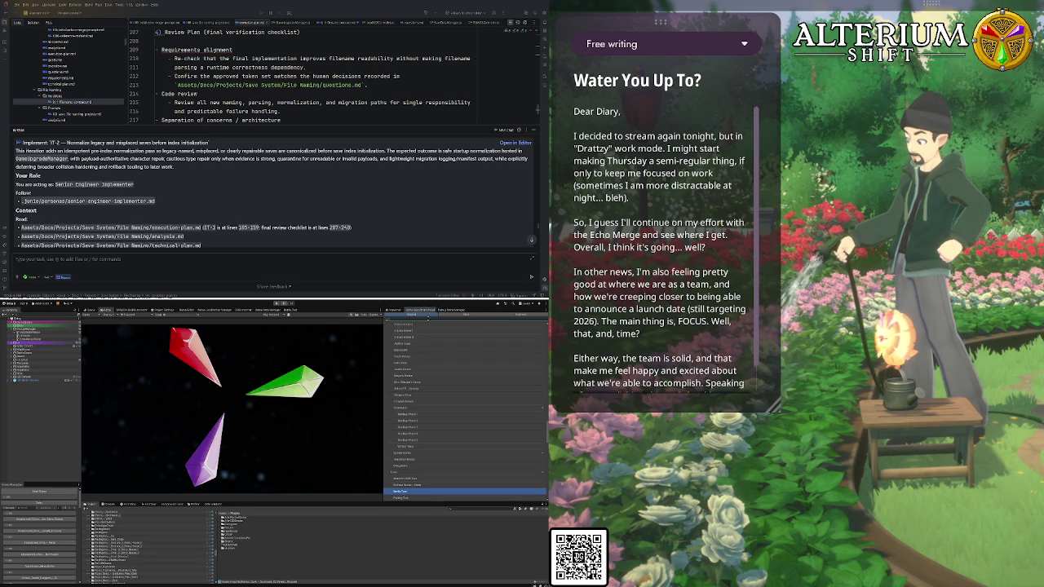
Bring up the dialogue graph editor and frame its two green dialogue nodes on the canvas
scroll(465, 407, "down", 5)
scroll(465, 408, "down", 5)
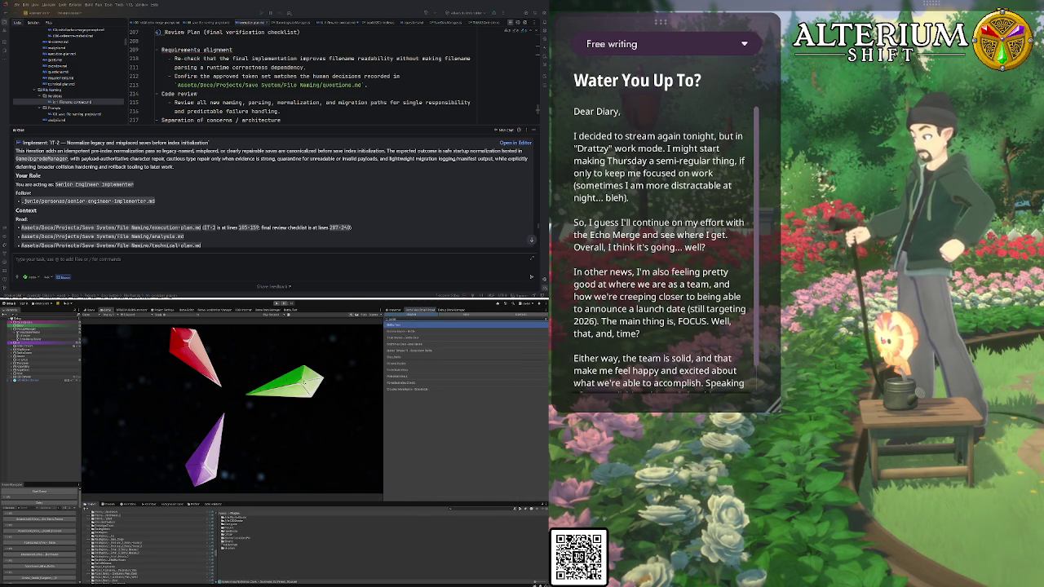
left_click(289, 310)
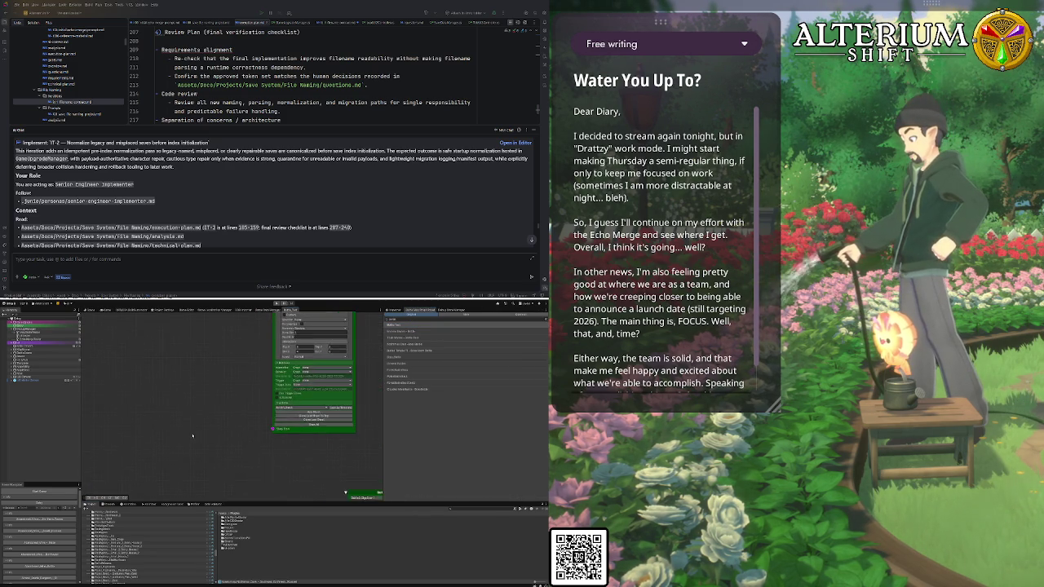
scroll(193, 436, "down", 5)
scroll(252, 372, "up", 5)
left_click_drag(295, 381, 305, 389)
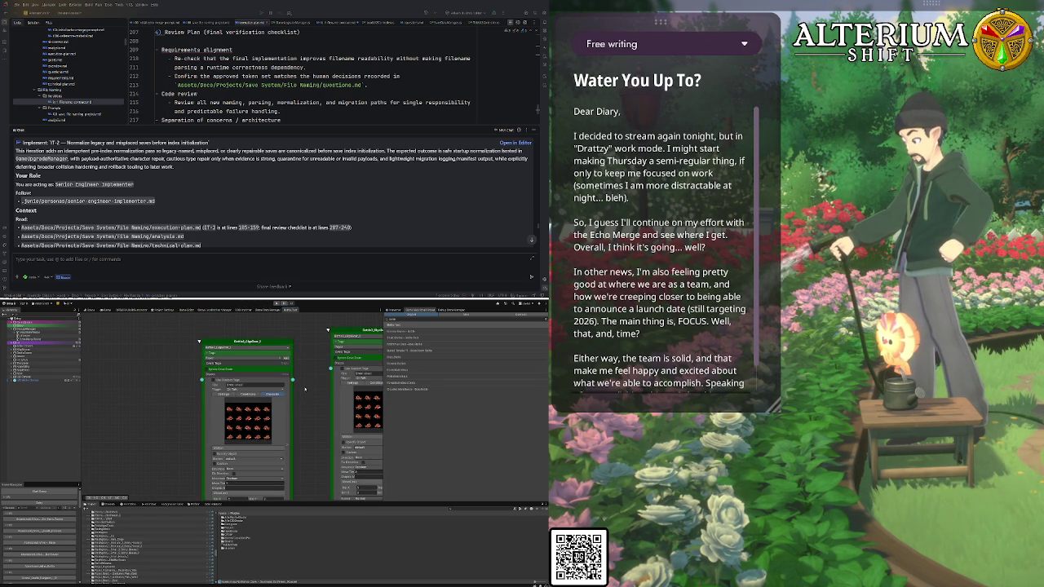
scroll(194, 413, "down", 5)
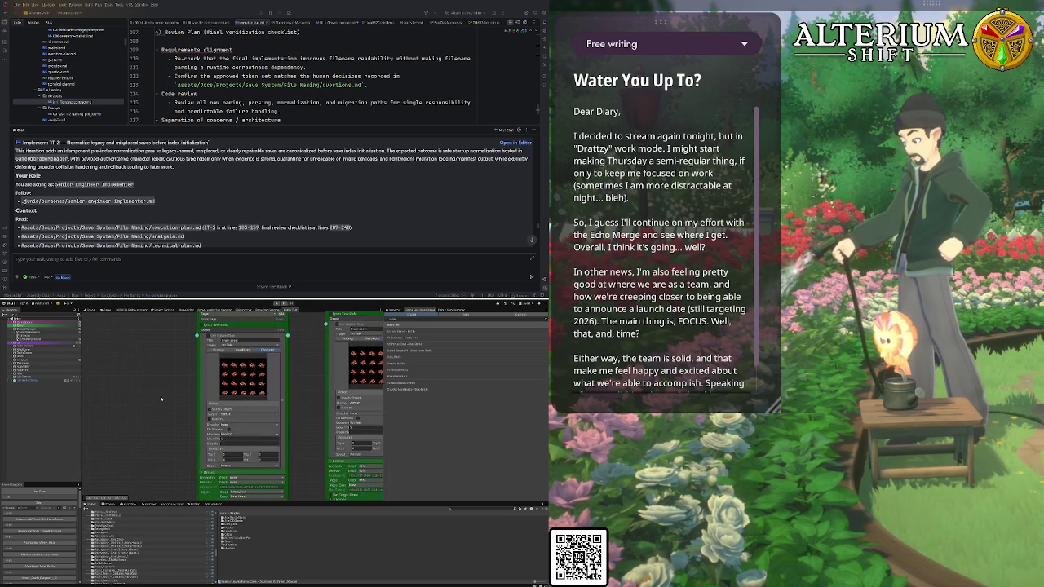
mouse_move(149, 368)
left_mouse_down()
mouse_move(167, 380)
mouse_move(158, 463)
left_mouse_up()
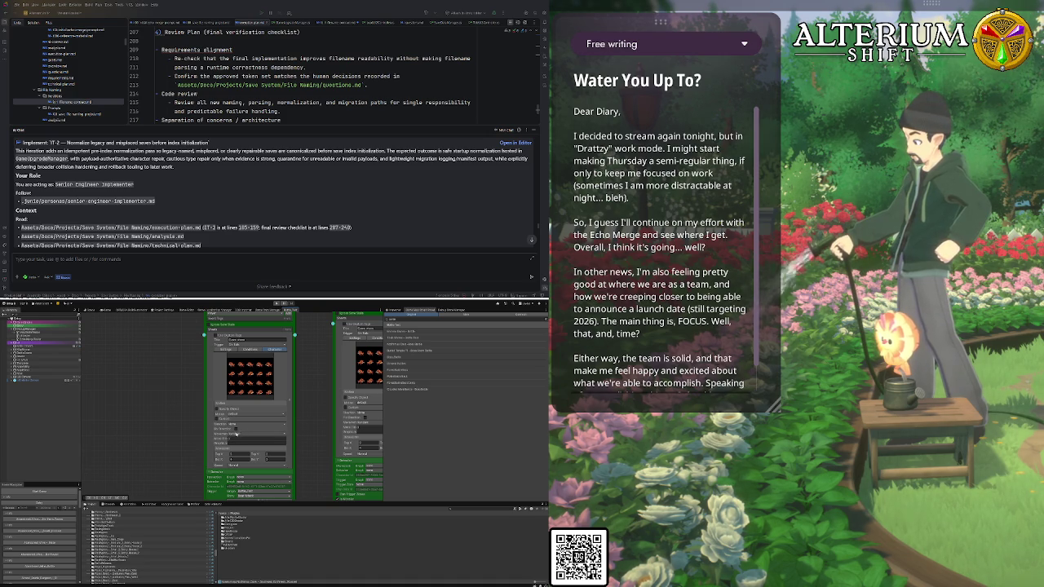
mouse_move(307, 454)
left_mouse_down()
mouse_move(261, 440)
mouse_move(229, 404)
left_mouse_up()
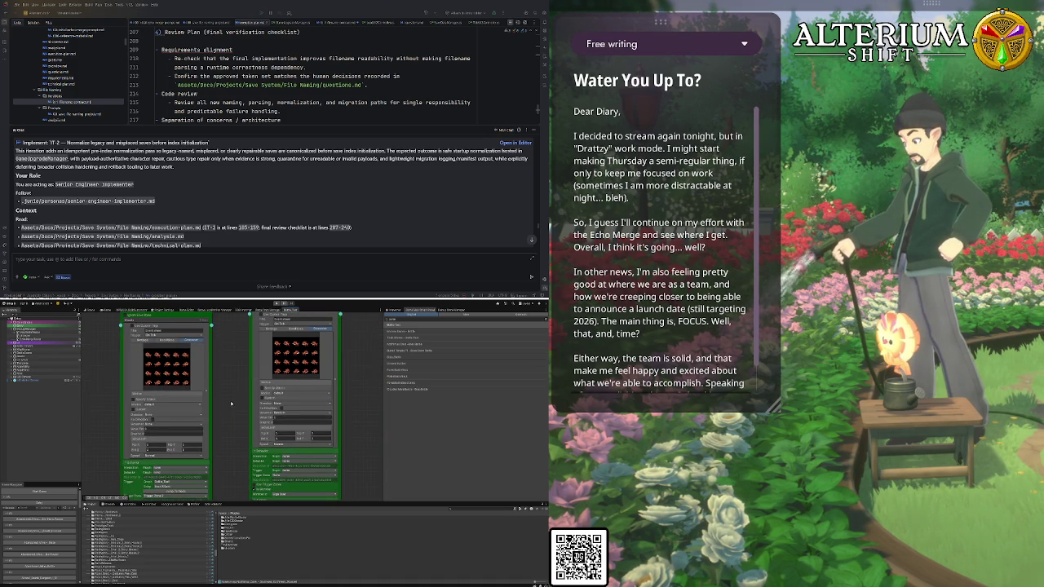
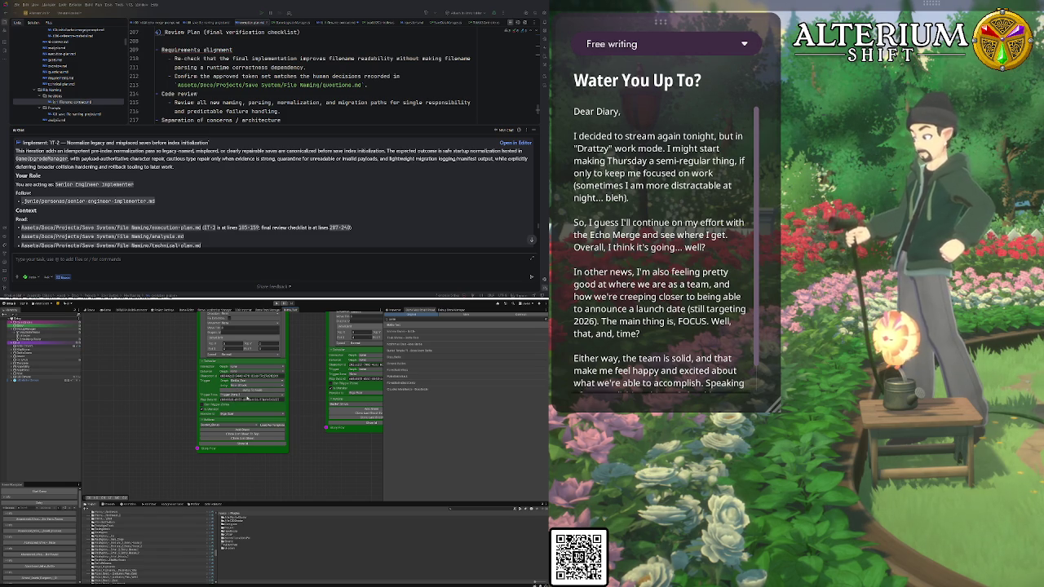
Switch from the node graph to the Game view and enter Play mode to show the Alterium Shift title screen
left_click_drag(318, 415, 292, 466)
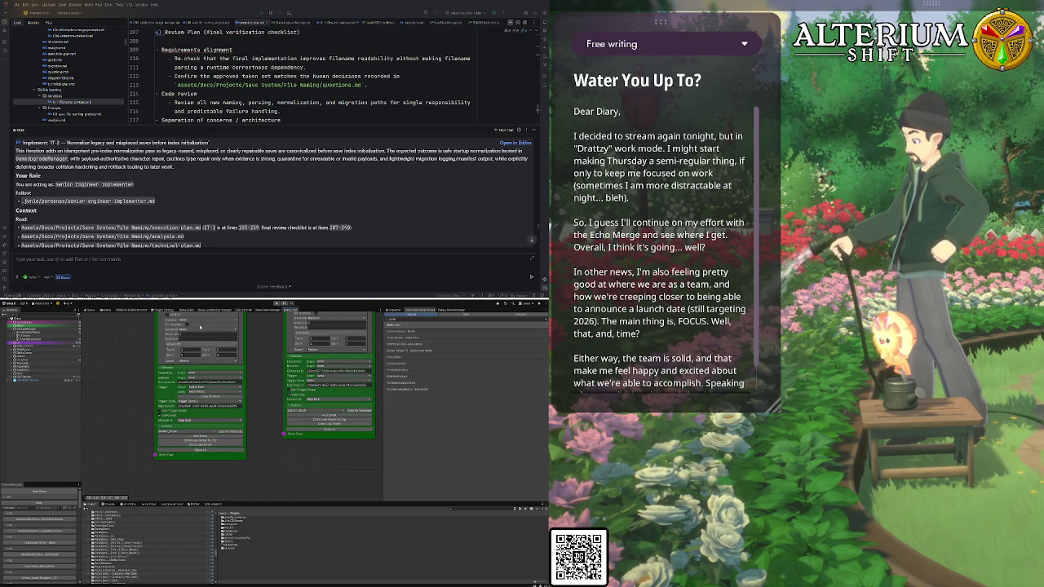
left_click(102, 309)
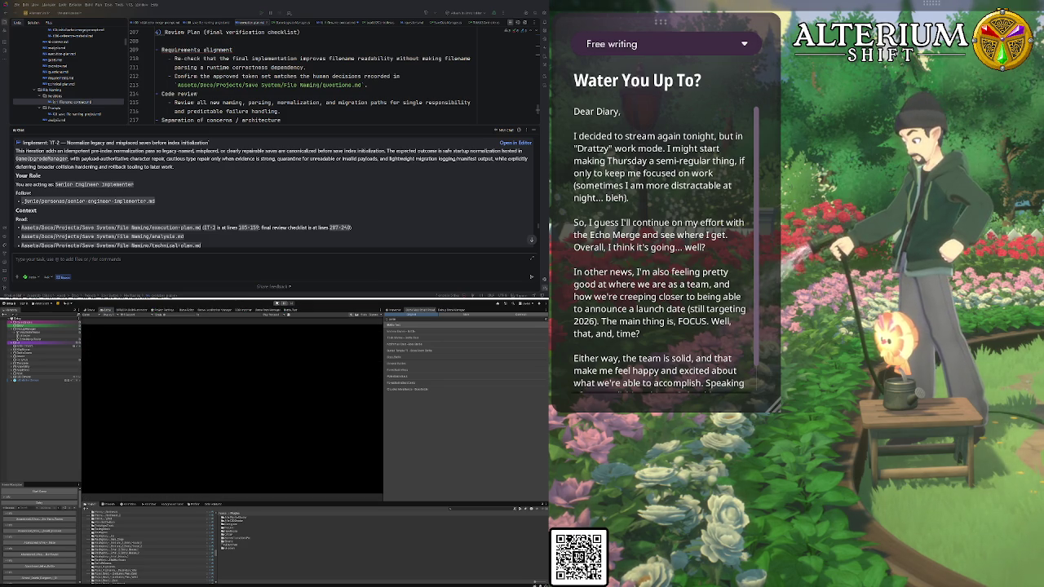
left_click(277, 302)
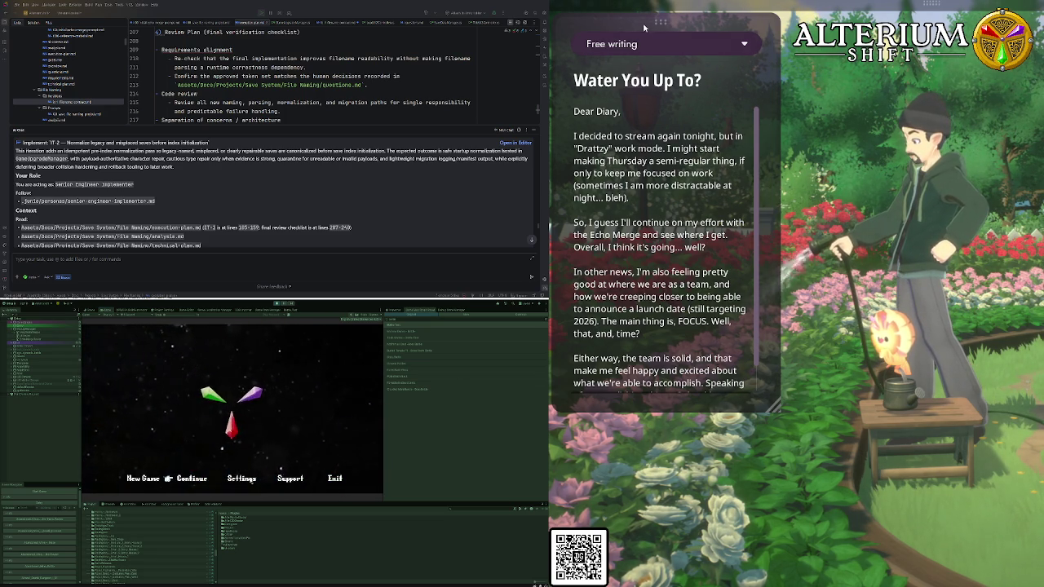
mouse_move(644, 28)
left_mouse_down()
mouse_move(643, 144)
mouse_move(635, 57)
mouse_move(635, 87)
left_mouse_up()
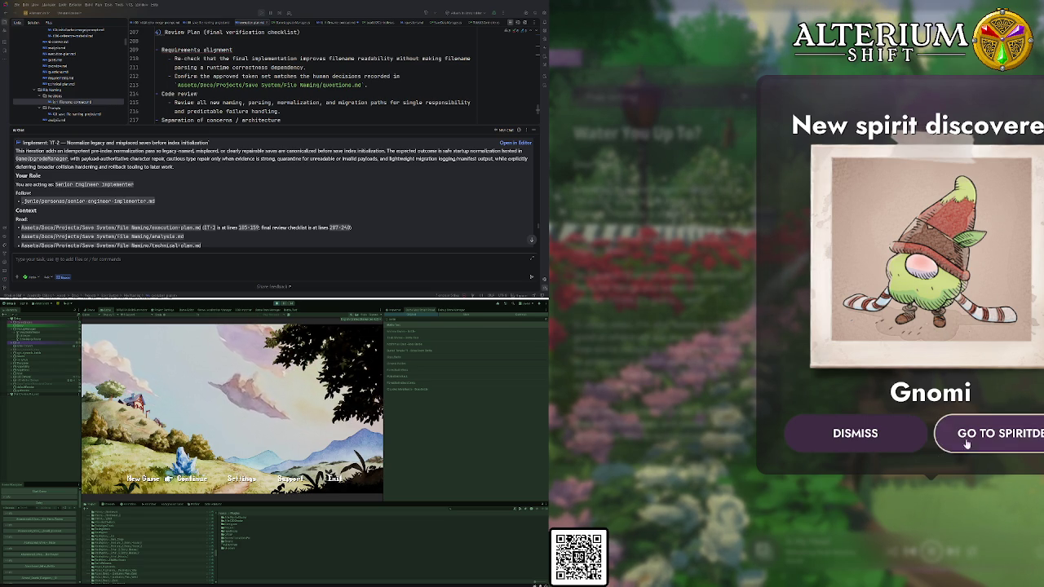
View the Gnomi spirit as the third Garden entry in the Spiritdex, then close the book
left_click(991, 433)
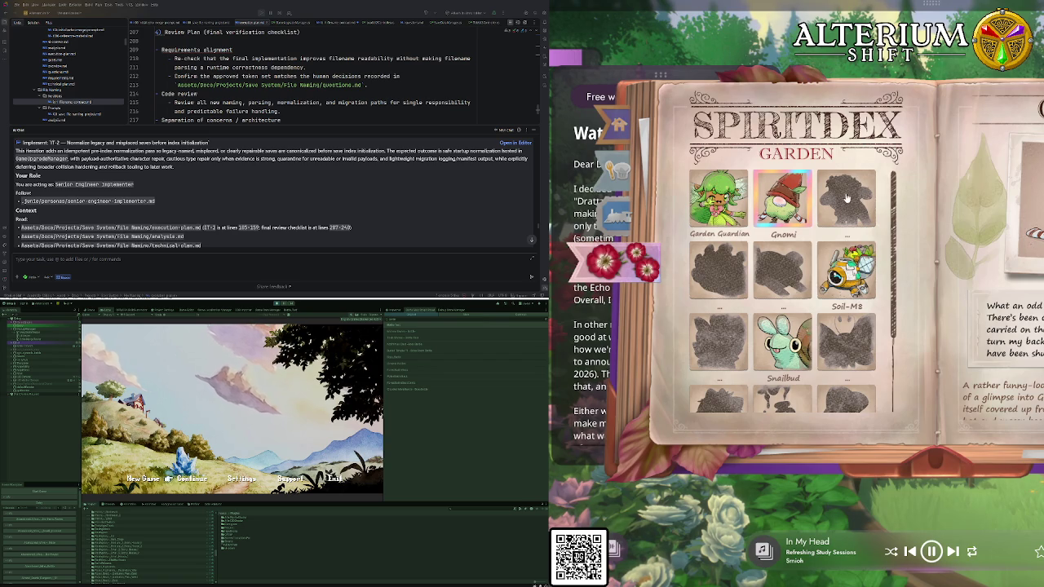
left_click(851, 202)
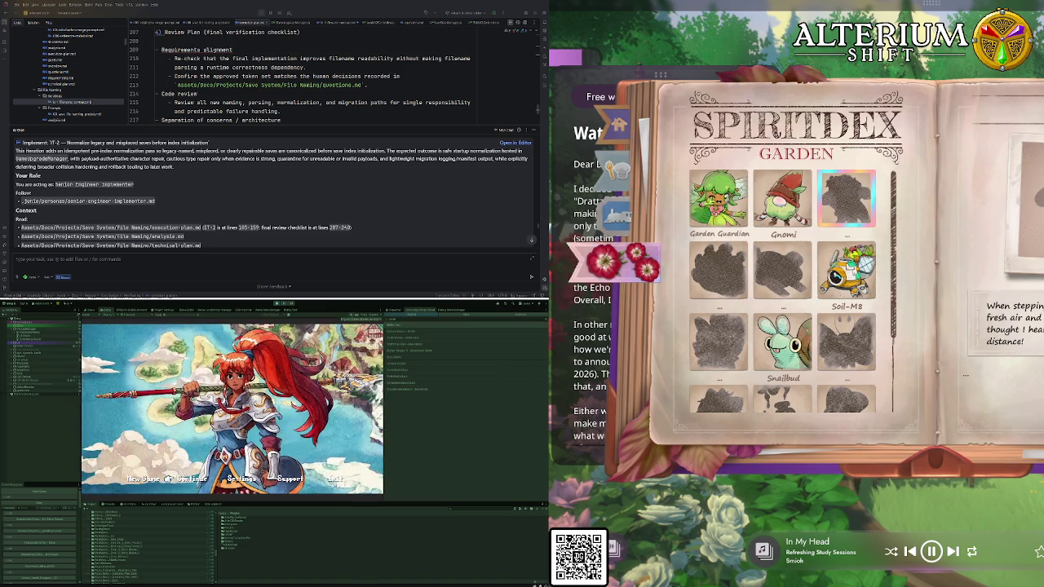
left_click(642, 89)
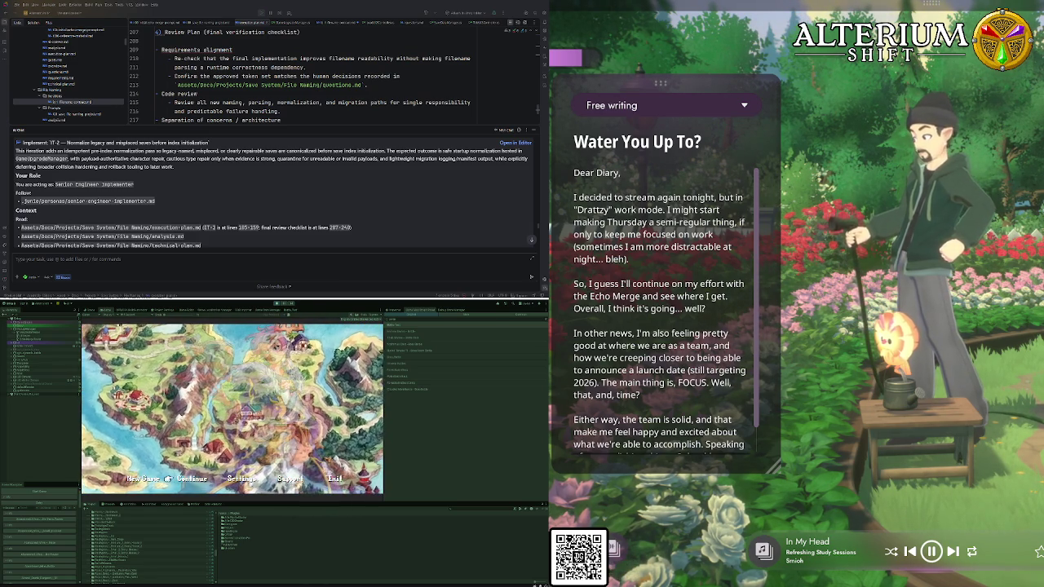
Switch the scene to the Gazebo picnic and show the ambient sounds panel
mouse_move(659, 329)
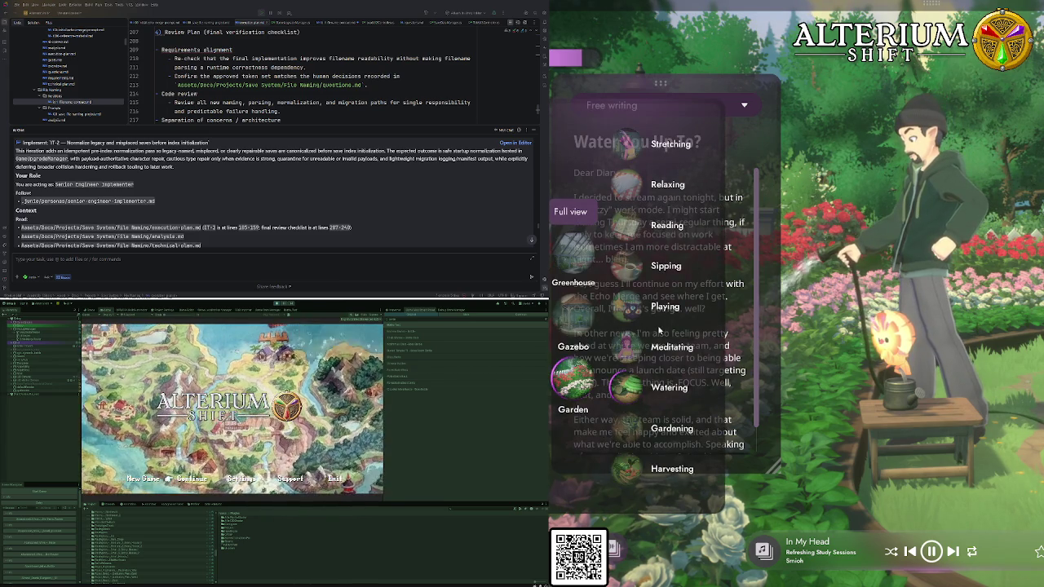
left_click(632, 148)
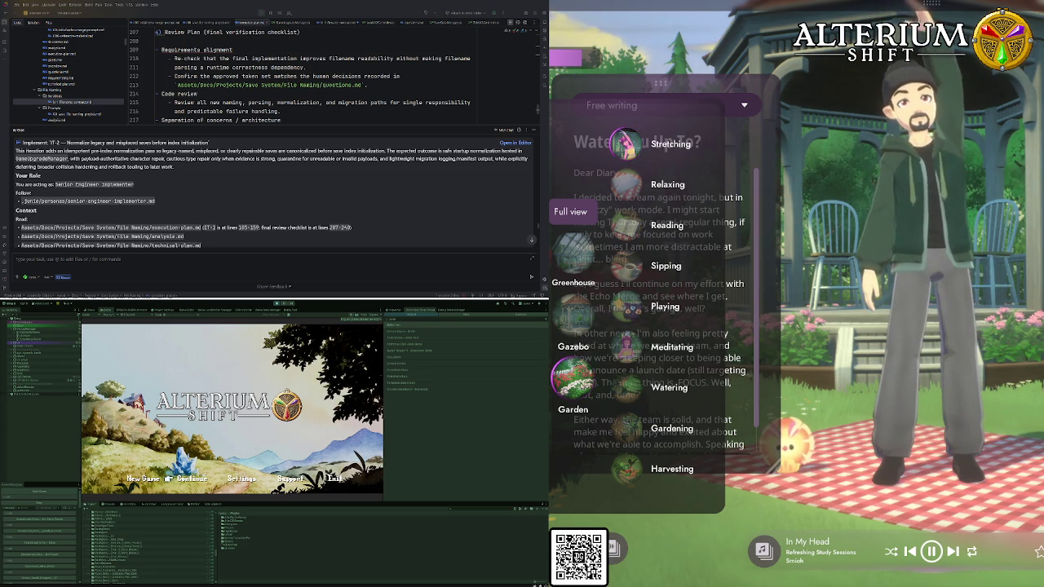
left_click(615, 549)
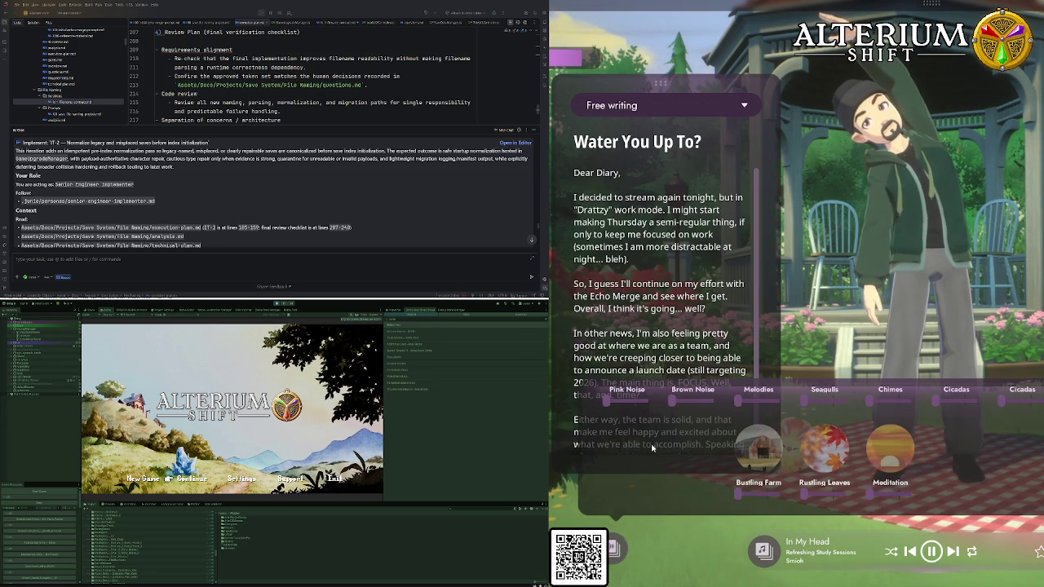
Browse the ambient sounds grid and turn on Bustling Farm
scroll(710, 434, "up", 5)
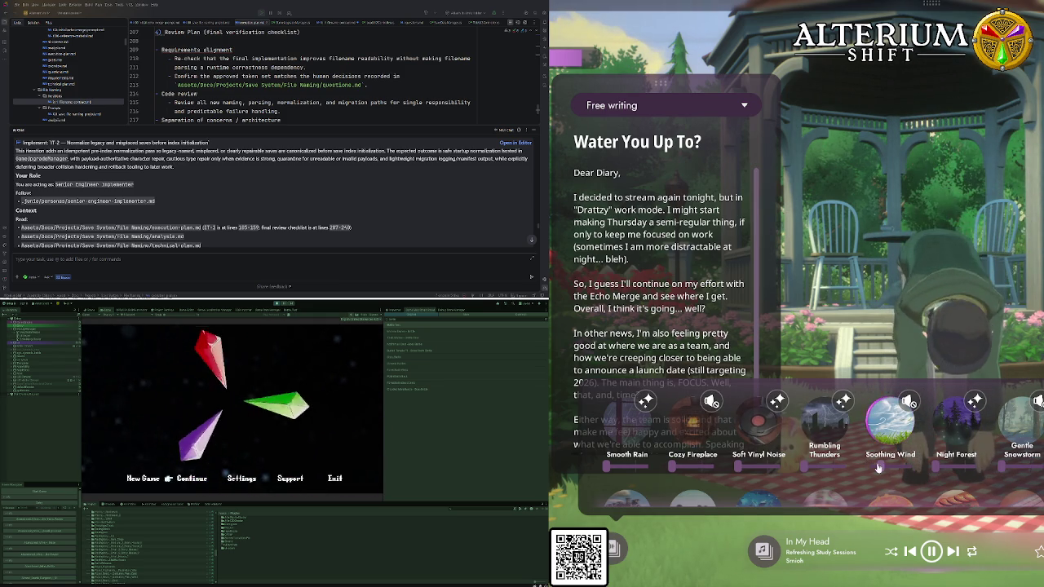
scroll(862, 464, "down", 2)
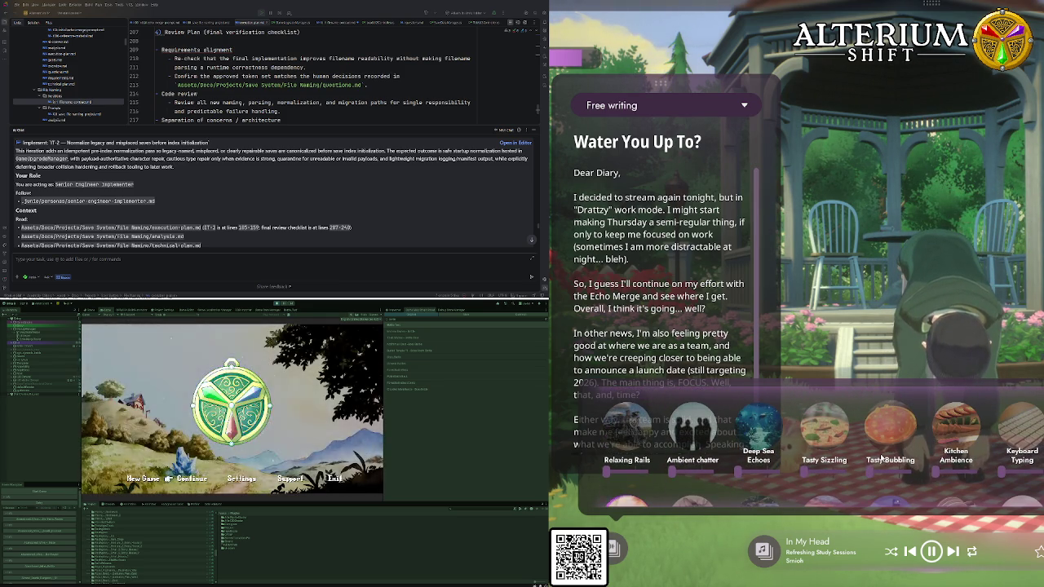
scroll(881, 457, "down", 2)
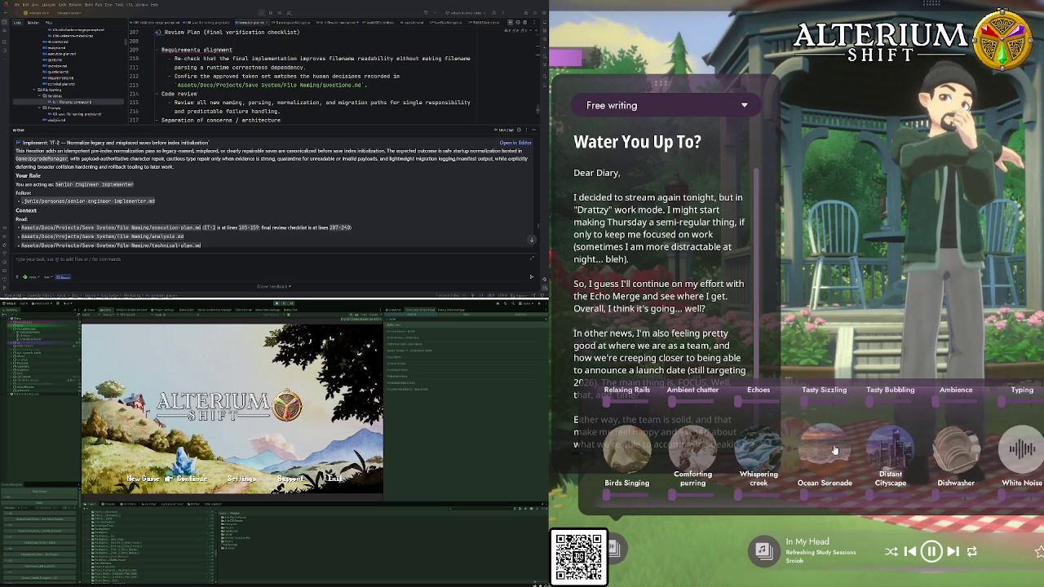
scroll(834, 449, "down", 1)
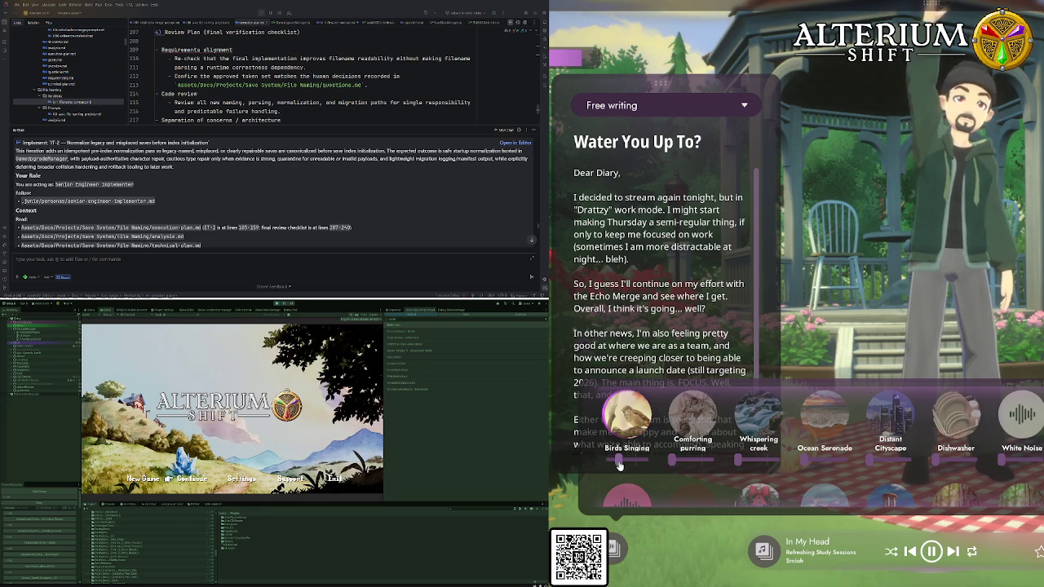
scroll(864, 438, "down", 2)
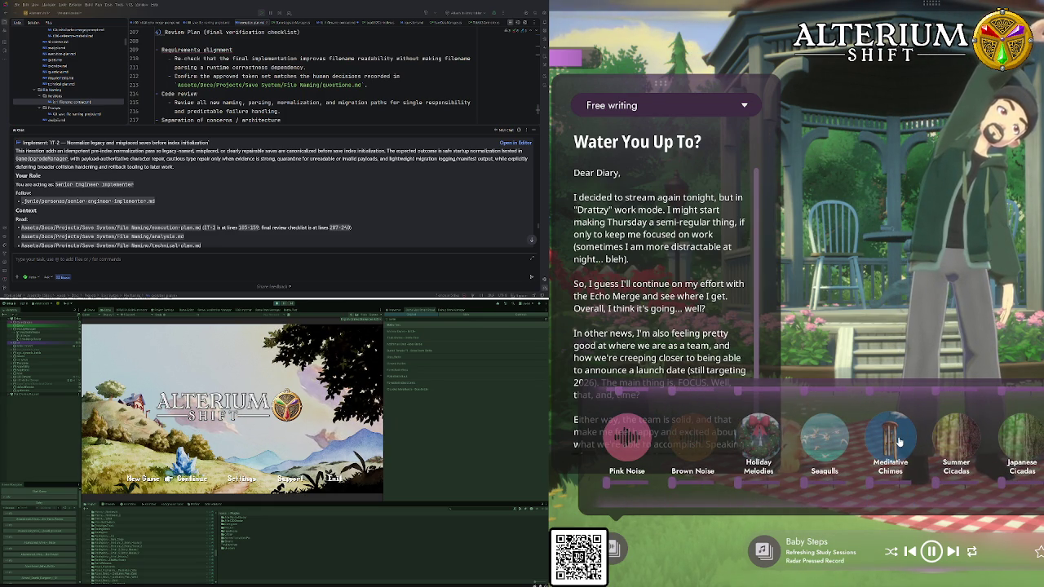
scroll(913, 456, "up", 2)
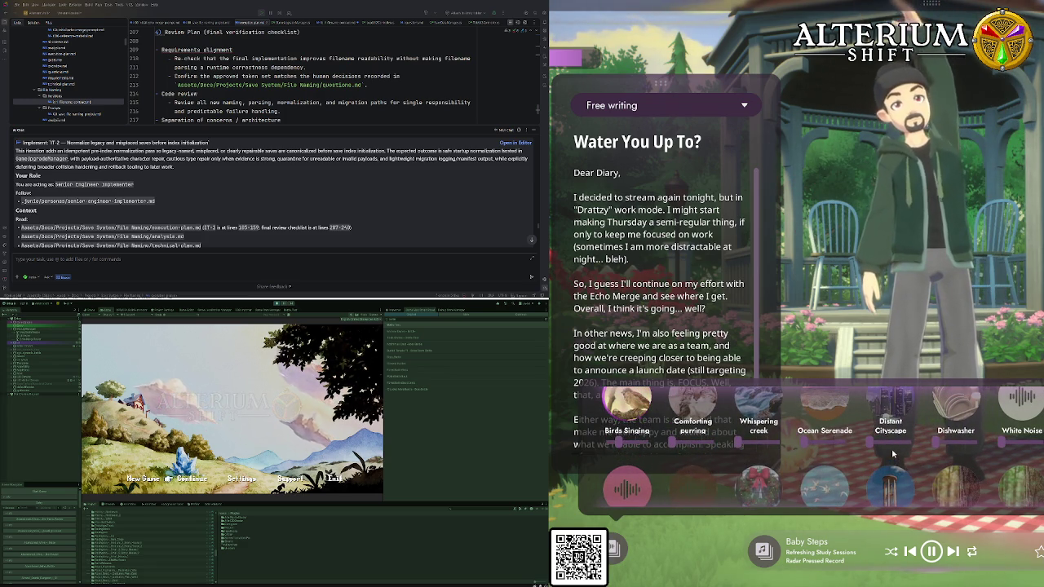
scroll(892, 453, "up", 1)
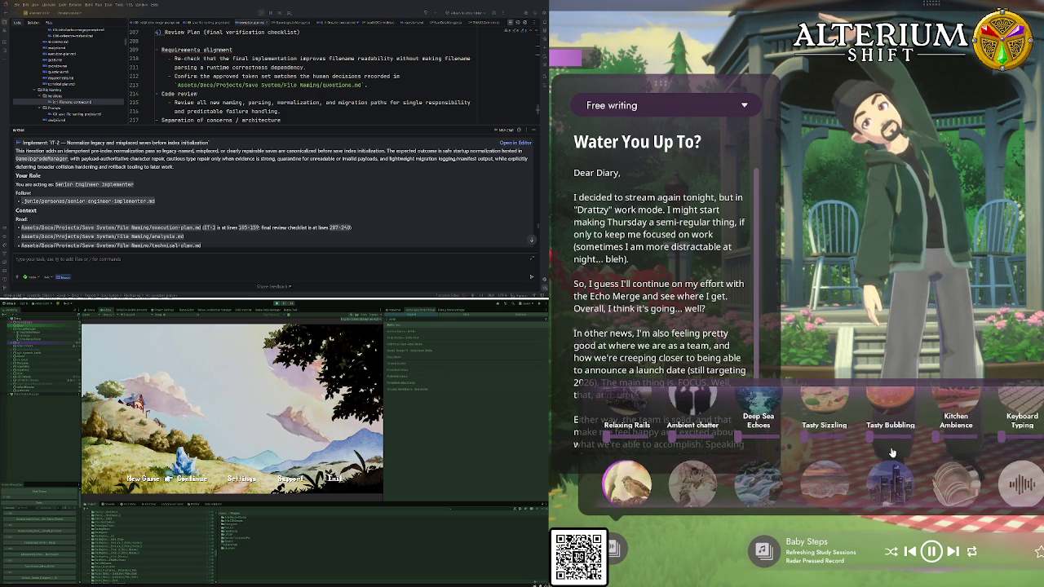
scroll(812, 442, "up", 1)
scroll(807, 436, "up", 1)
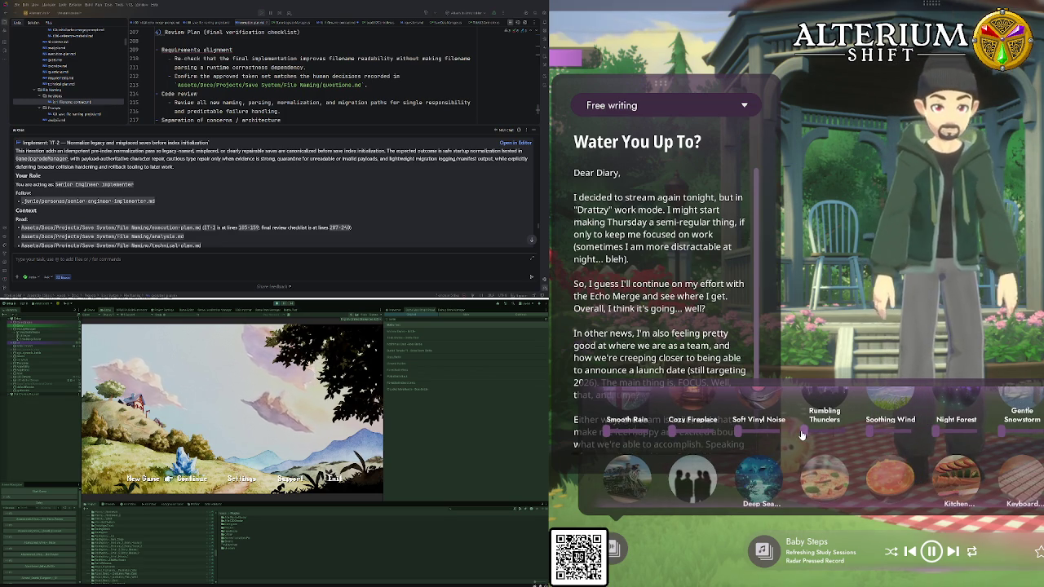
scroll(801, 433, "up", 1)
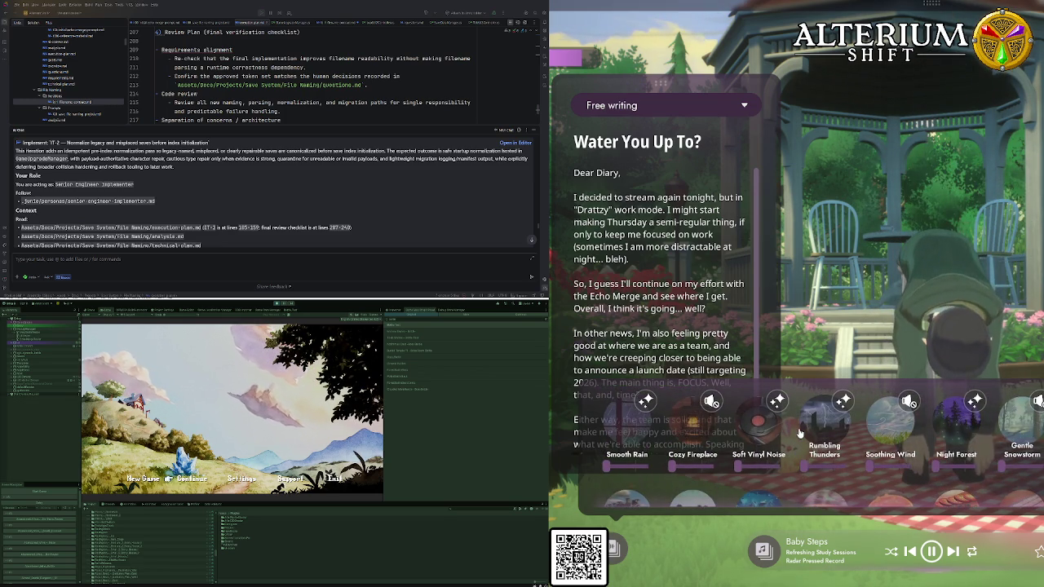
scroll(799, 432, "down", 3)
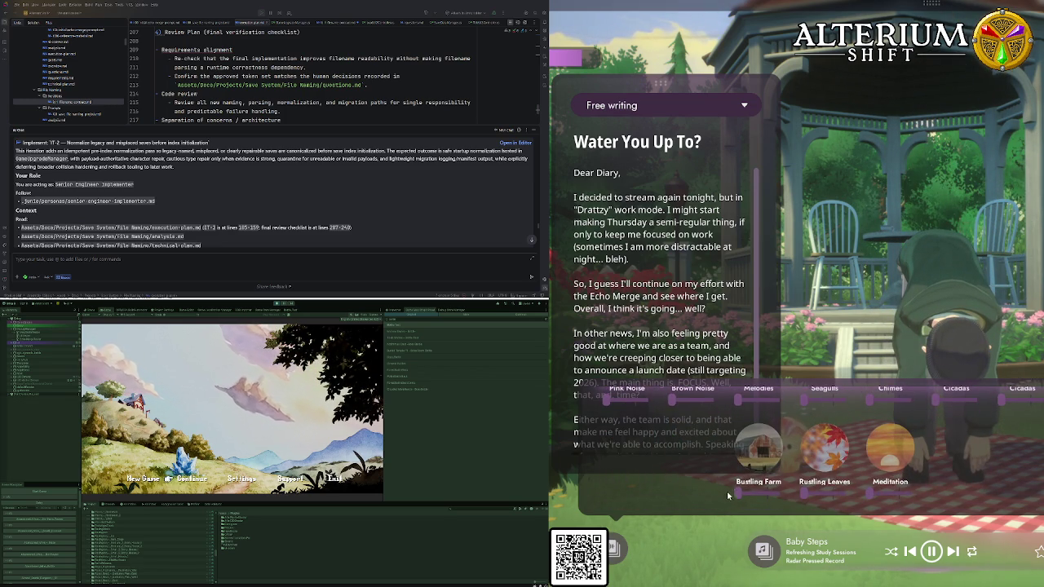
left_click(764, 493)
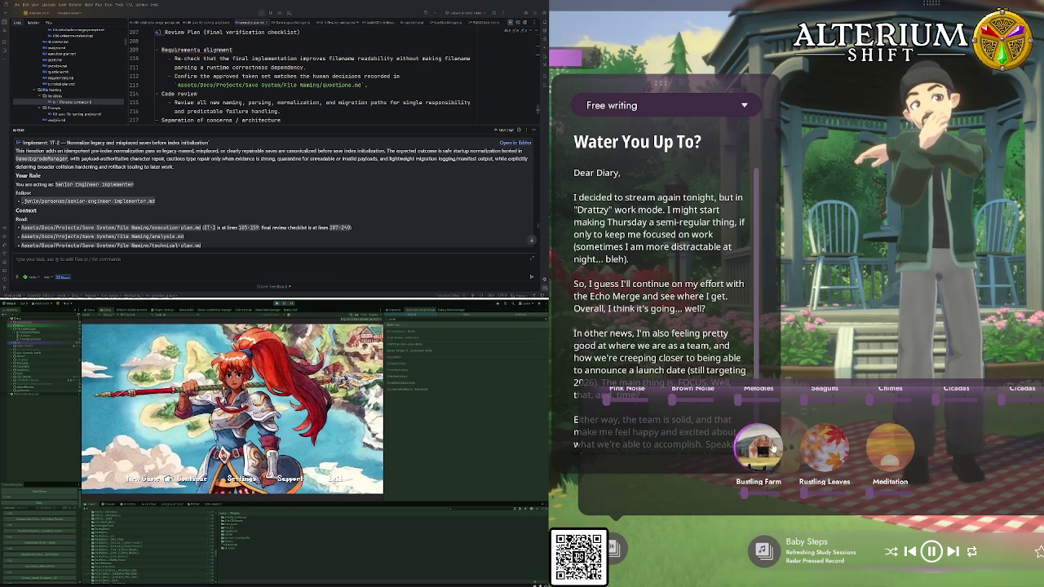
Move the diary panel slightly higher over the gazebo scene
scroll(783, 433, "up", 2)
scroll(781, 422, "up", 2)
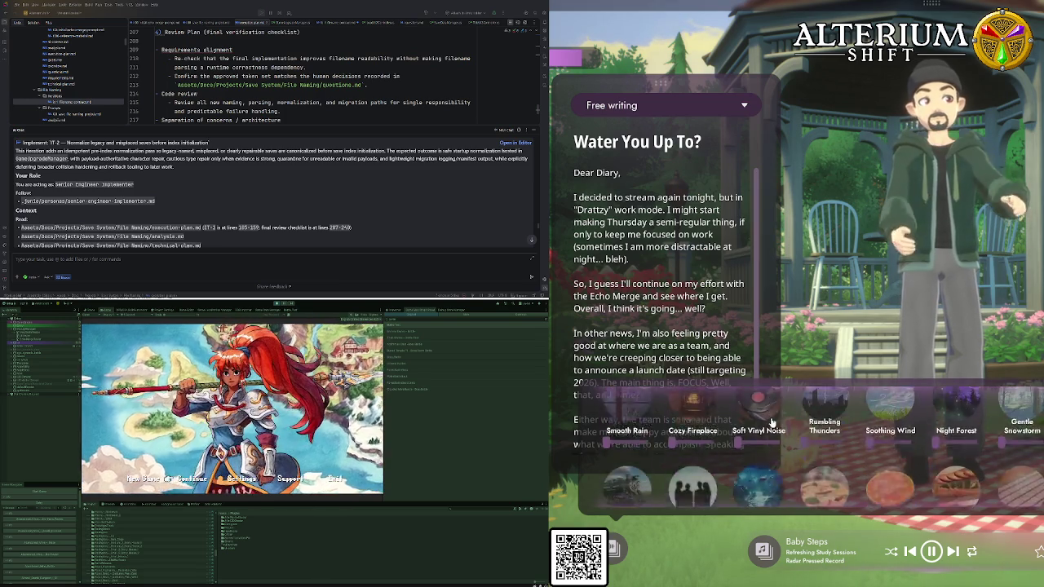
scroll(734, 459, "down", 5)
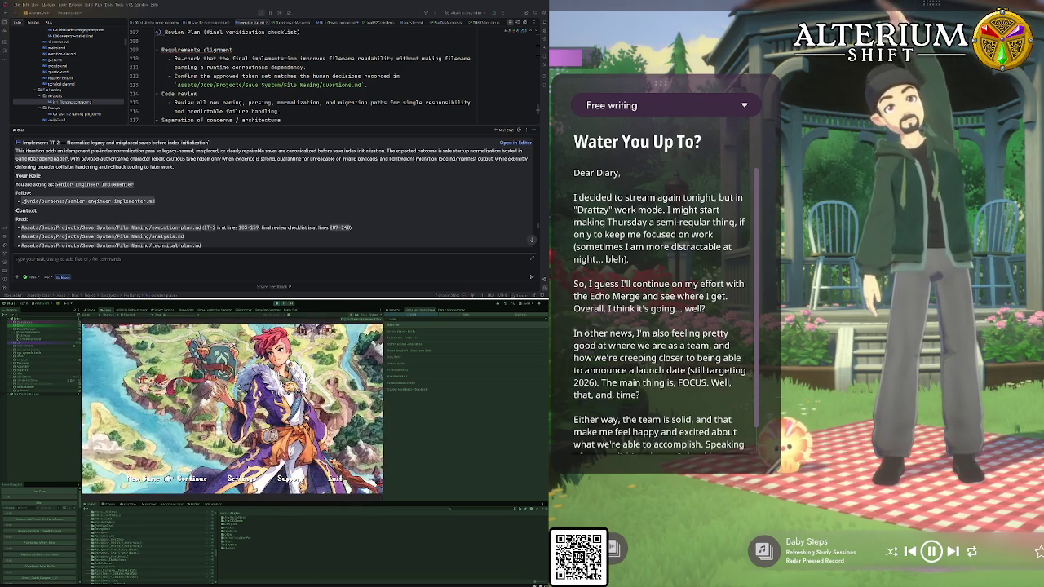
left_click_drag(651, 92, 649, 16)
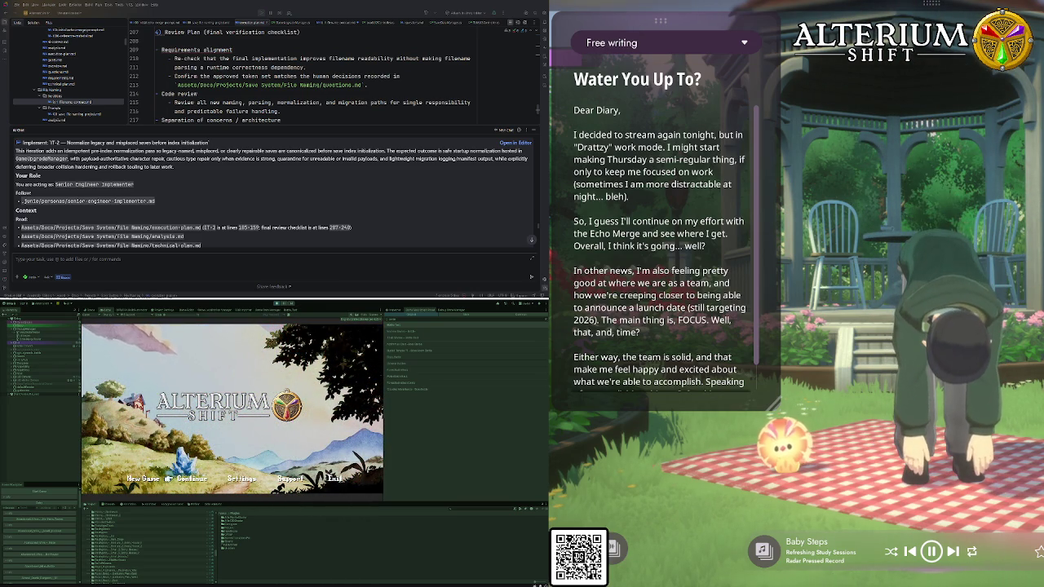
Open the IT-2 task prompt in an editor tab, select its text, and start a new file in the project folder
left_click(151, 289)
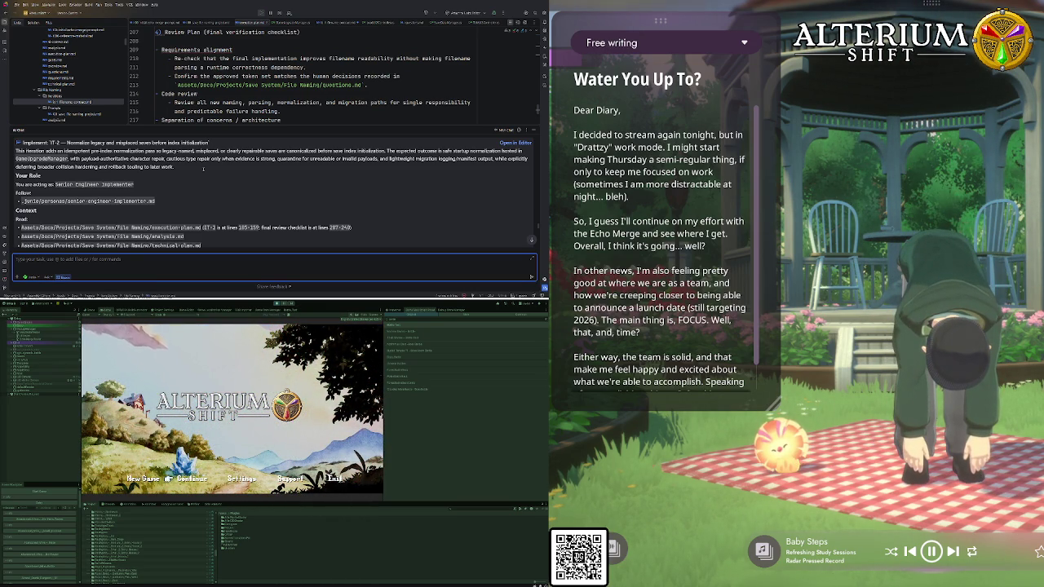
left_click(514, 144)
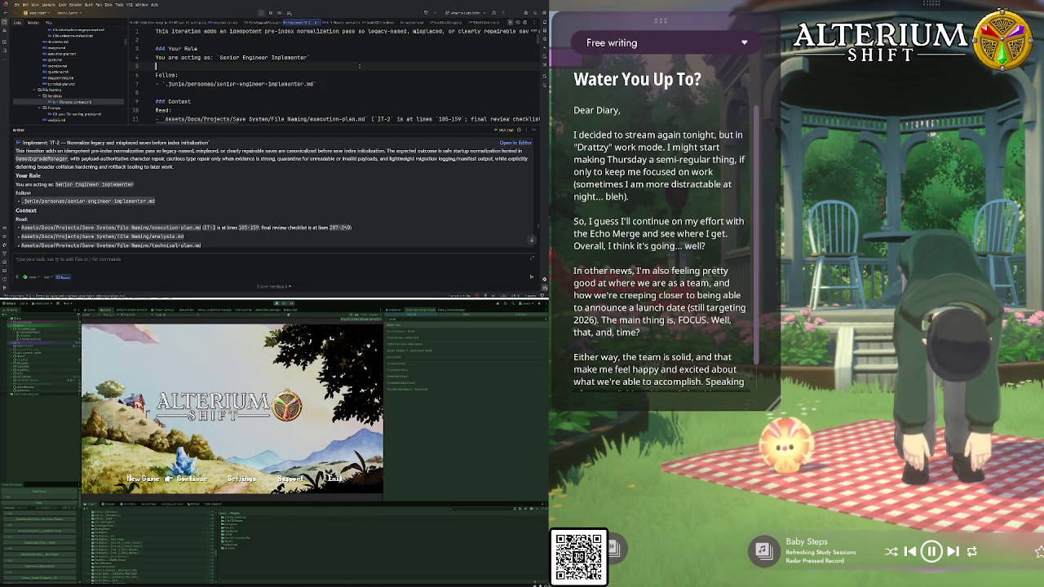
key("ctrl+a")
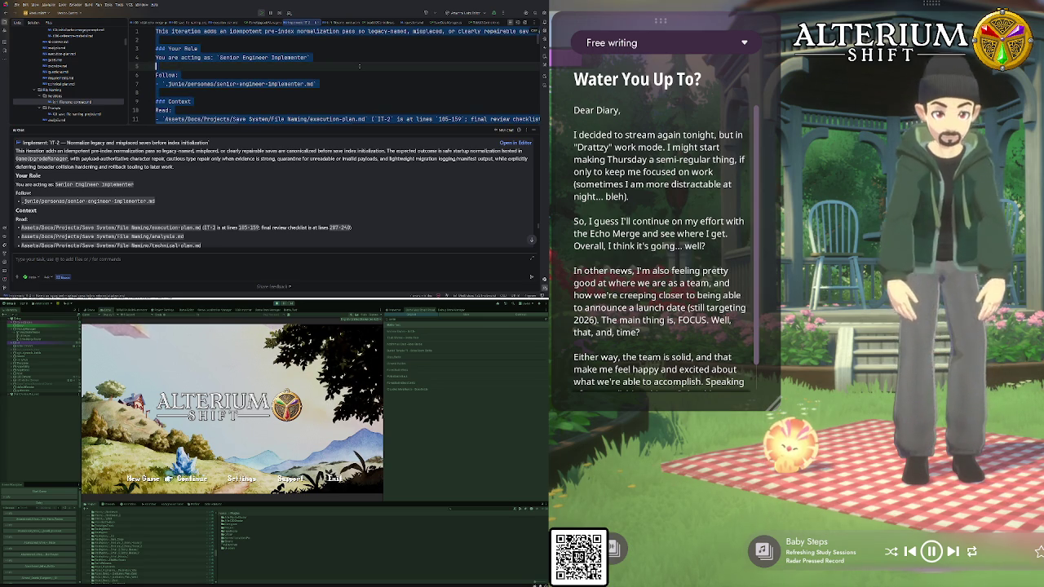
left_click(62, 96)
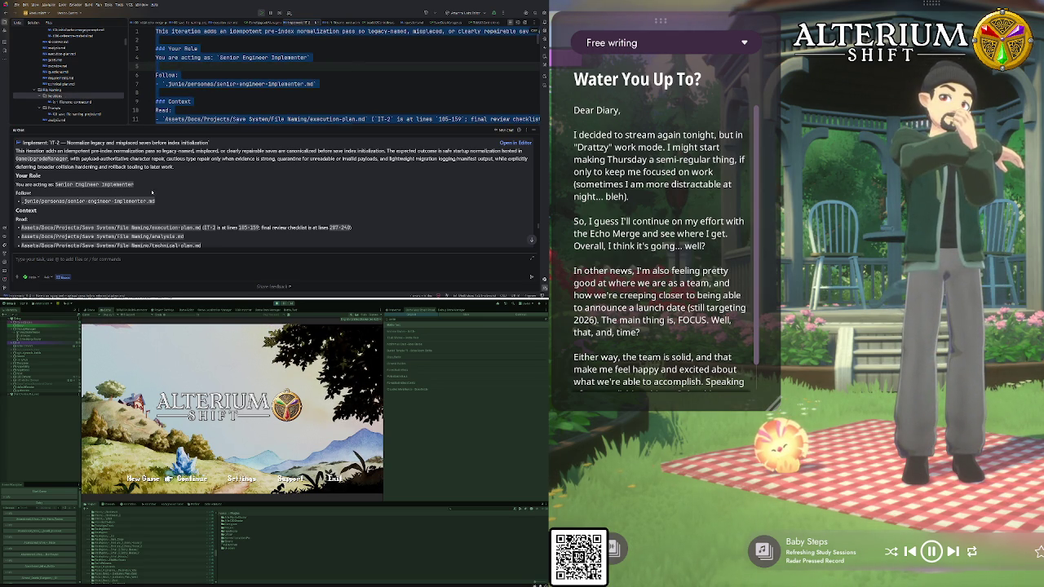
key("alt+Insert")
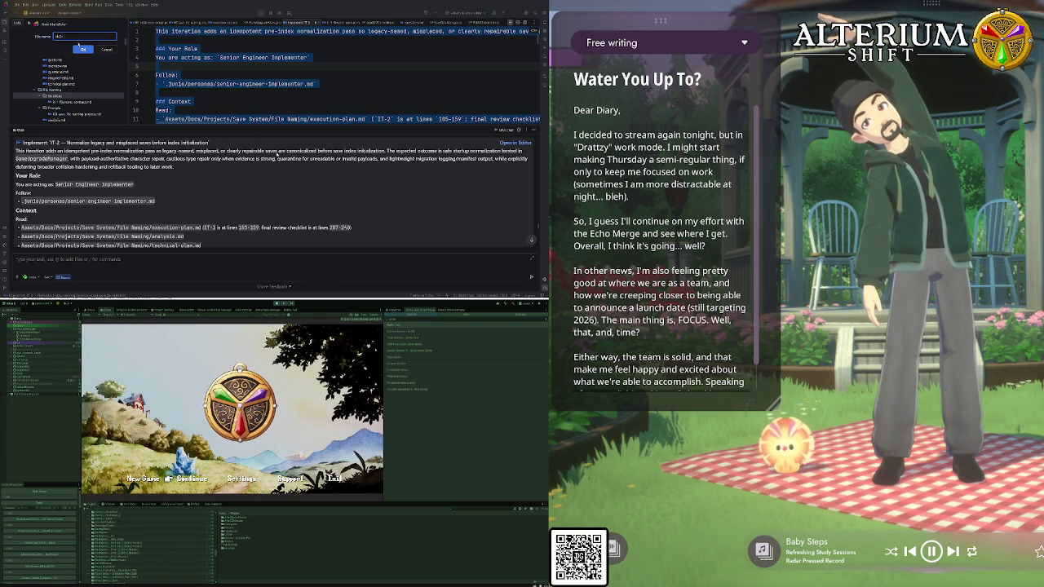
Name the new file 'cy-normalization' and paste the task prompt into it
type("cy-normalization")
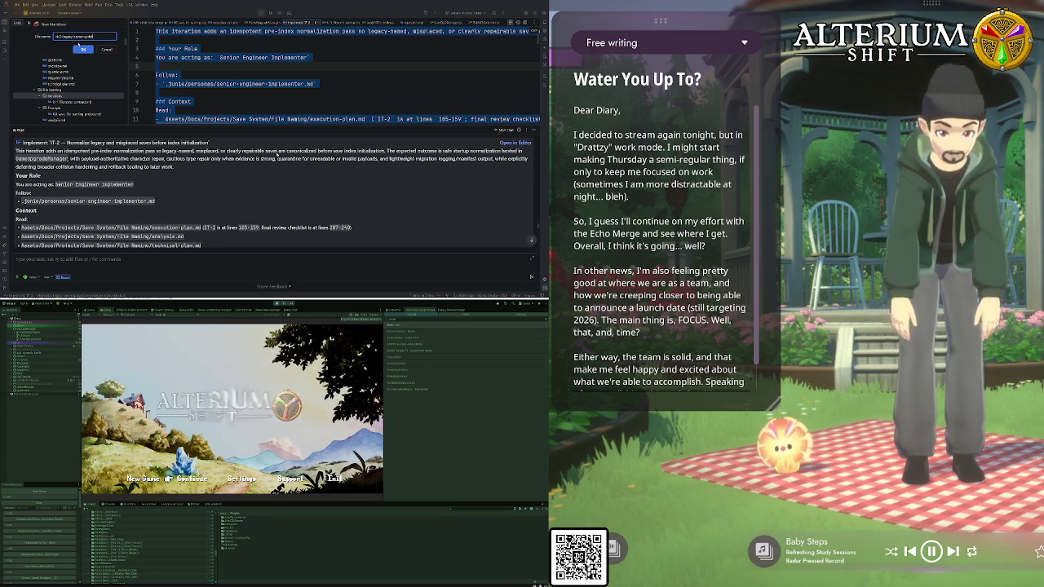
key("Return")
key("ctrl+v")
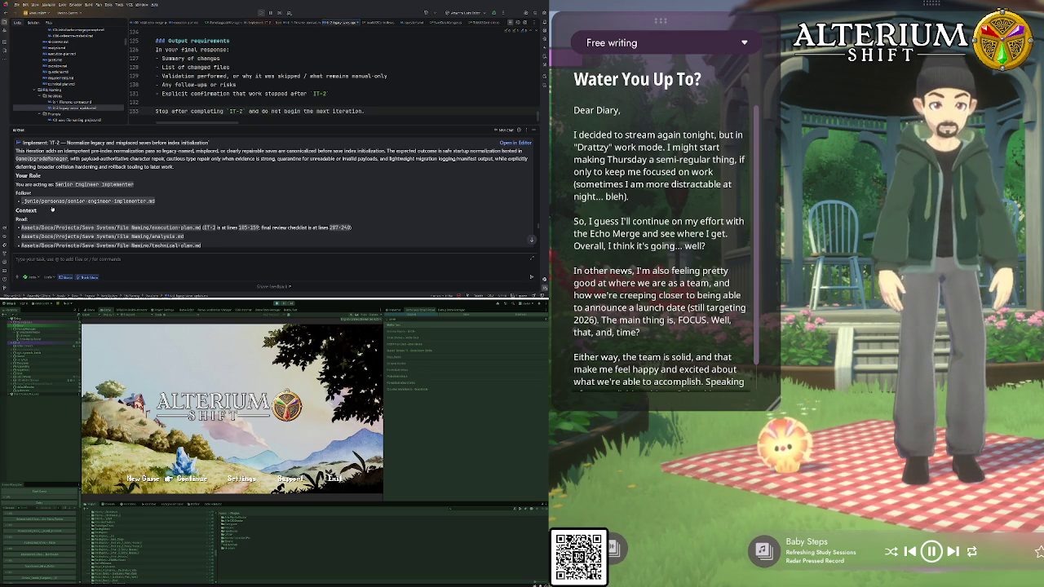
Paste the prompt into the Junie chat and send it to the agent
left_click(61, 273)
key("ctrl+v")
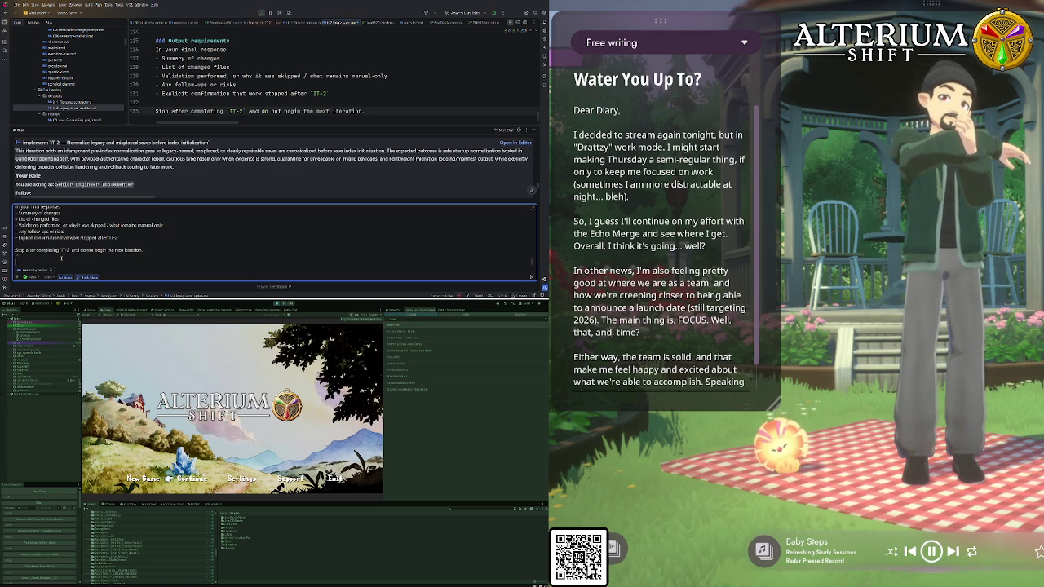
key("Return")
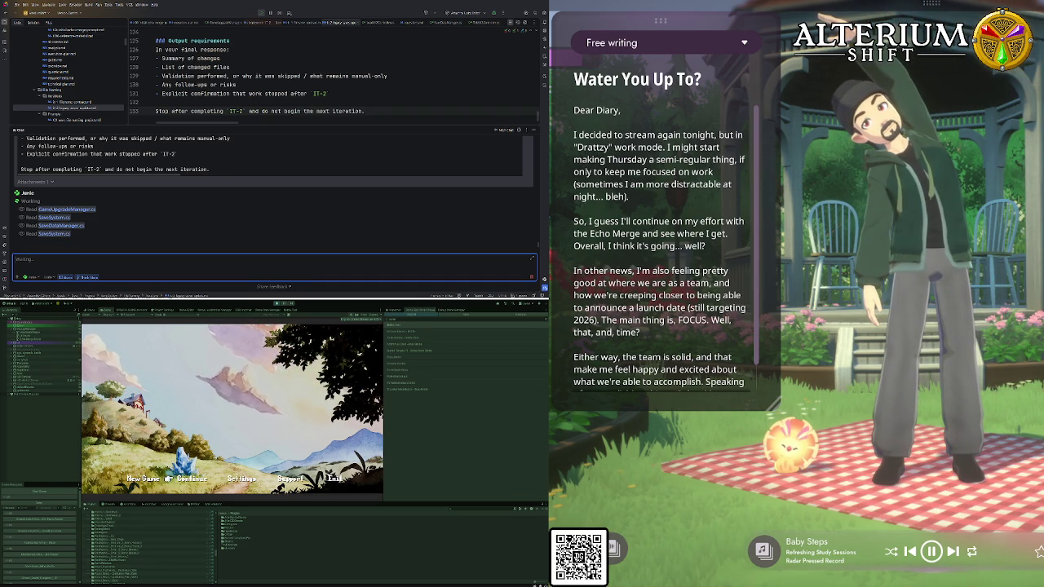
Load the third save slot, Battle Test, through Continue, and widen the Game view
key("Return")
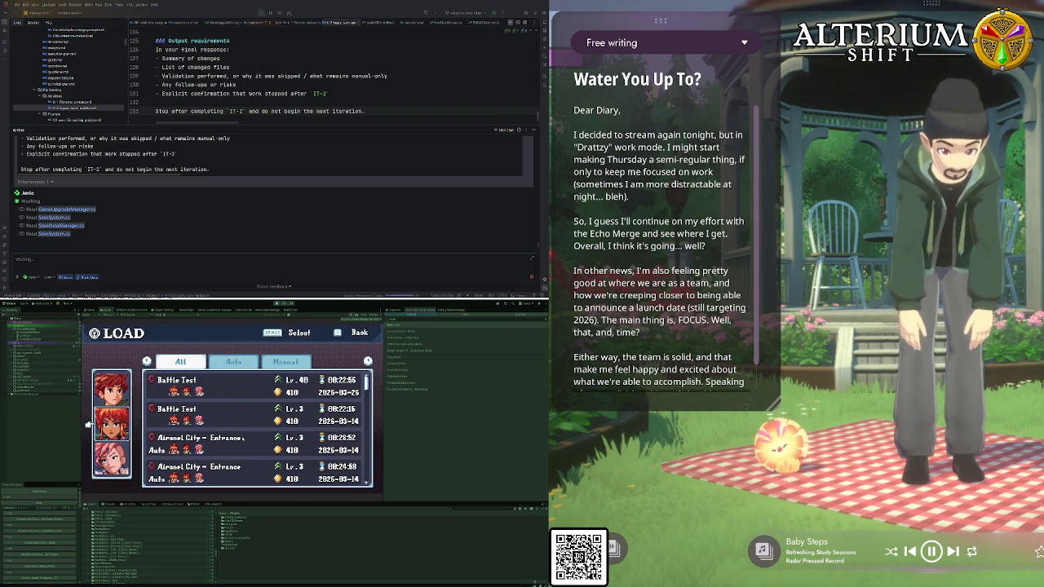
left_click(242, 439)
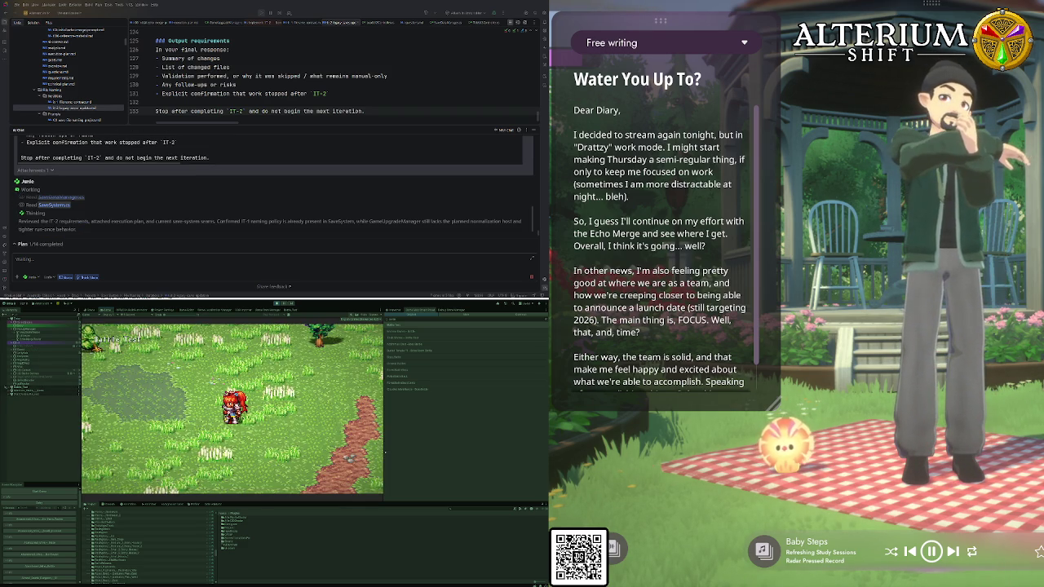
left_click_drag(384, 453, 457, 453)
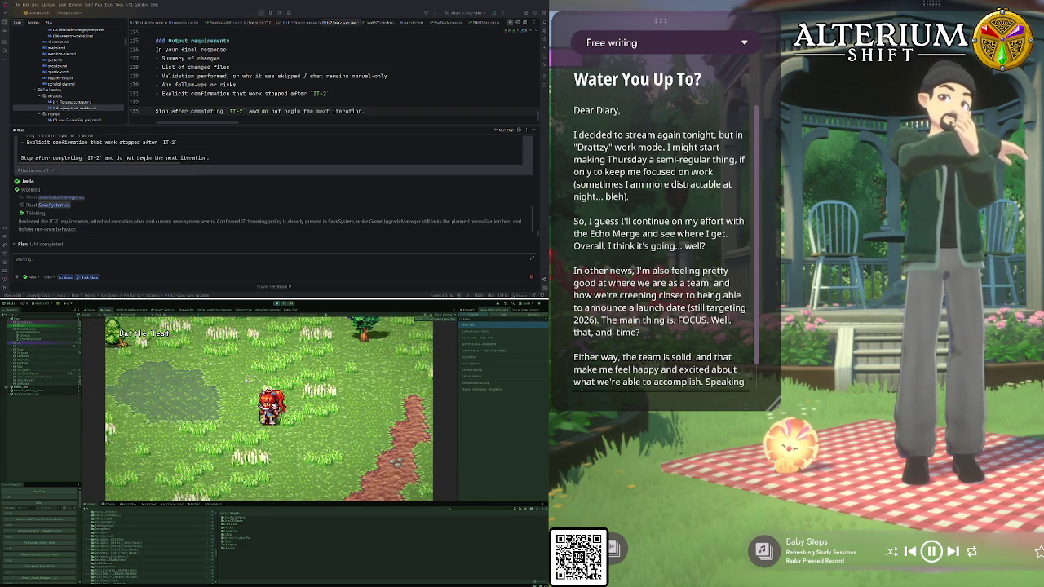
Resize the Game view, then open the selected Inspector item's node graph with its magenta node
left_click_drag(417, 502, 418, 539)
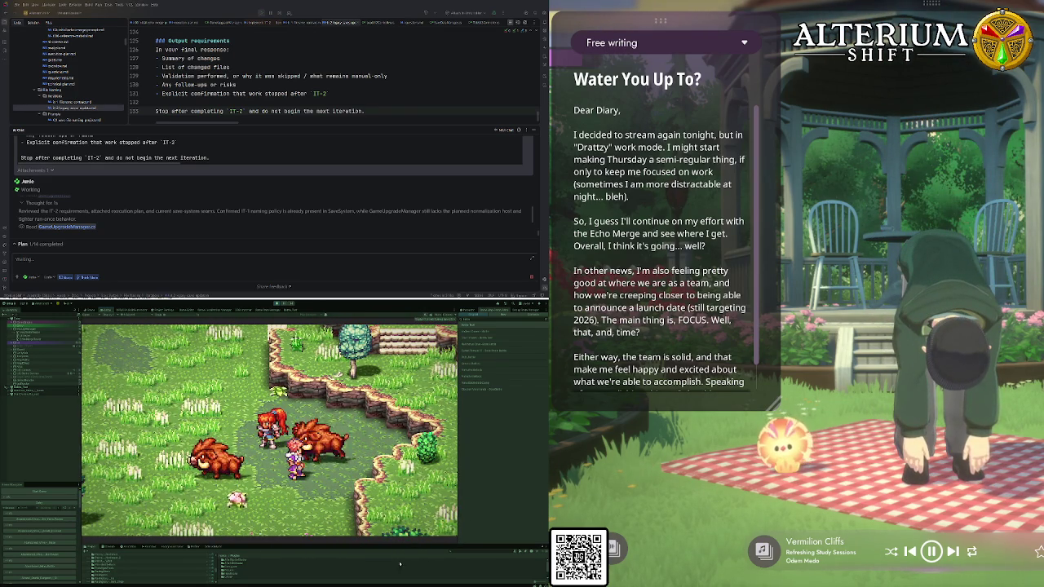
left_click_drag(373, 545, 373, 512)
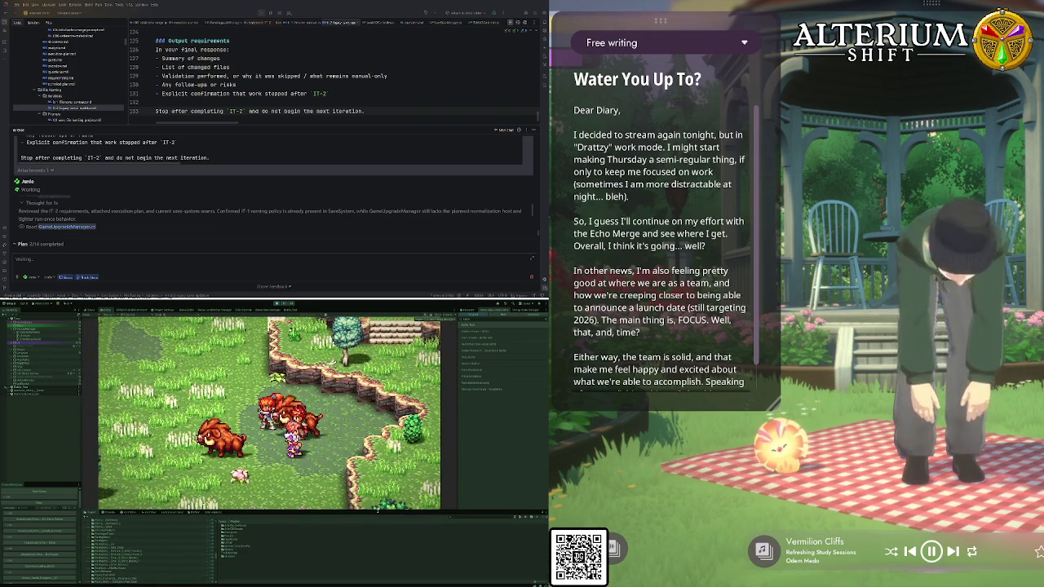
left_click(485, 326)
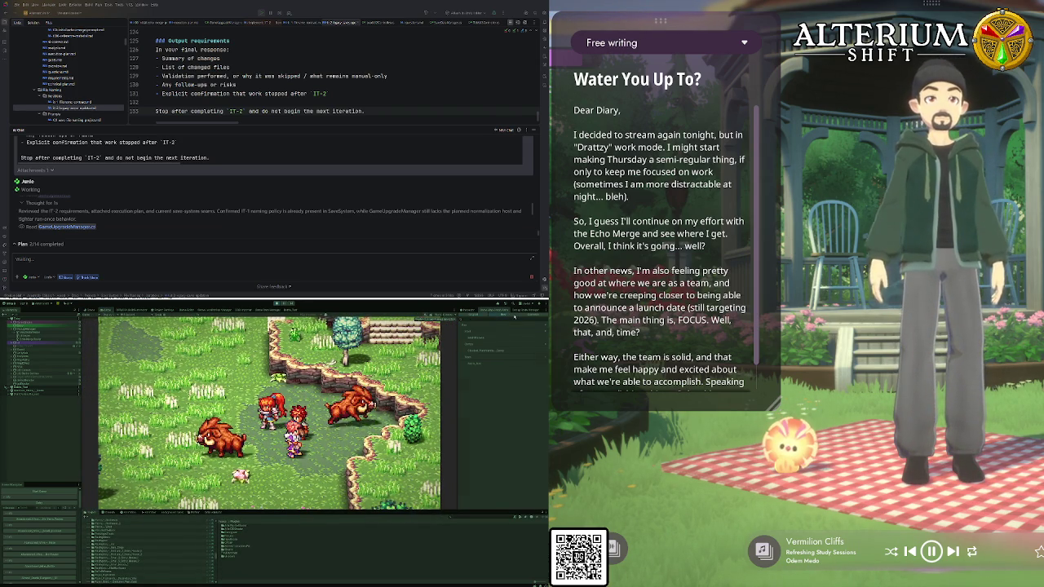
double_click(474, 363)
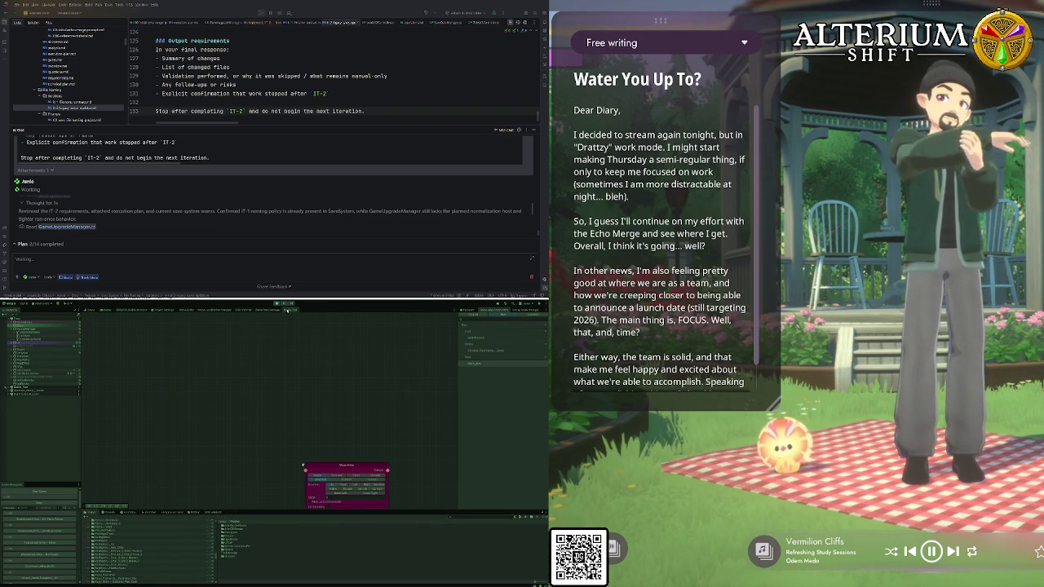
Bring back the running game and give the node graph panel below it more room
mouse_move(273, 514)
left_mouse_down()
mouse_move(275, 487)
mouse_move(276, 496)
mouse_move(252, 491)
mouse_move(180, 452)
left_mouse_up()
scroll(260, 529, "down", 3)
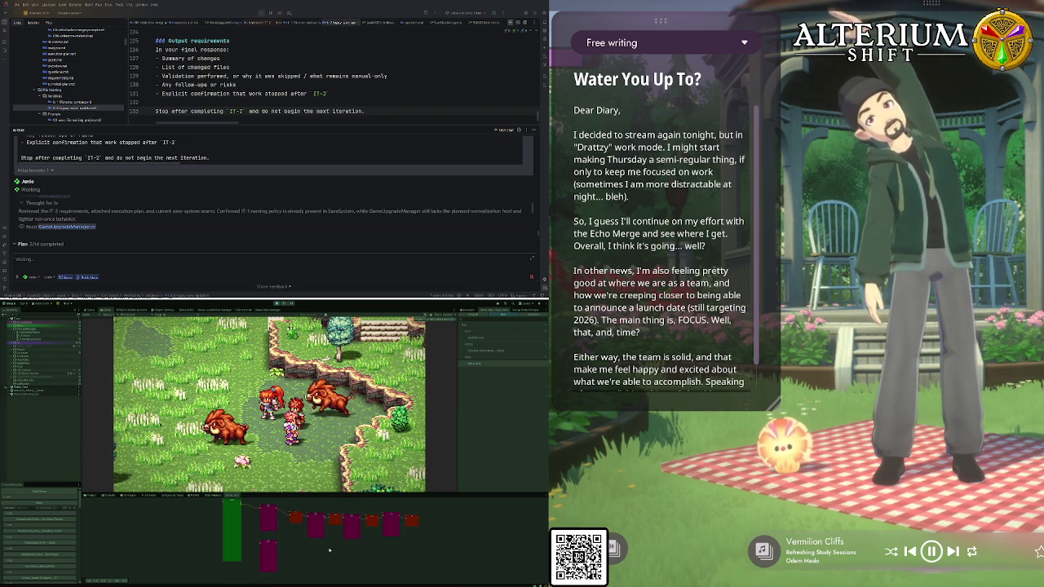
left_click_drag(316, 493, 311, 472)
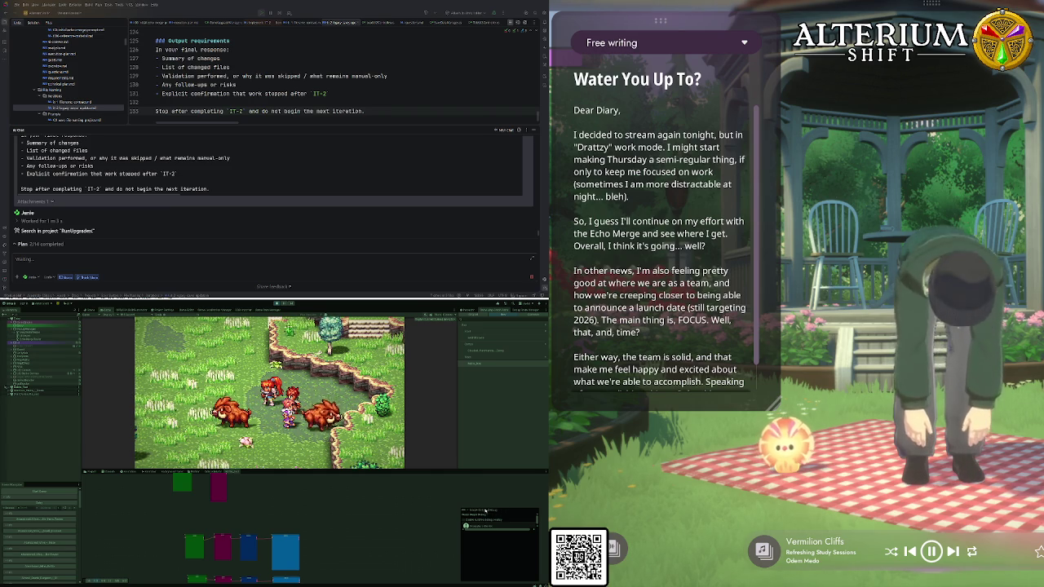
Move the small floating window aside and expand the node's detailed settings
left_click_drag(484, 511, 467, 503)
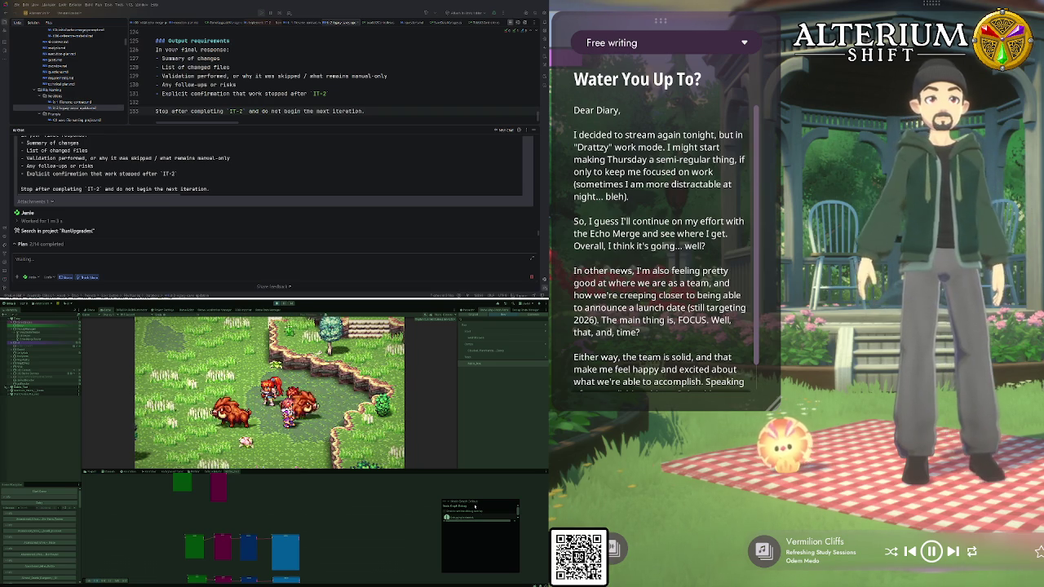
left_click_drag(476, 504, 465, 500)
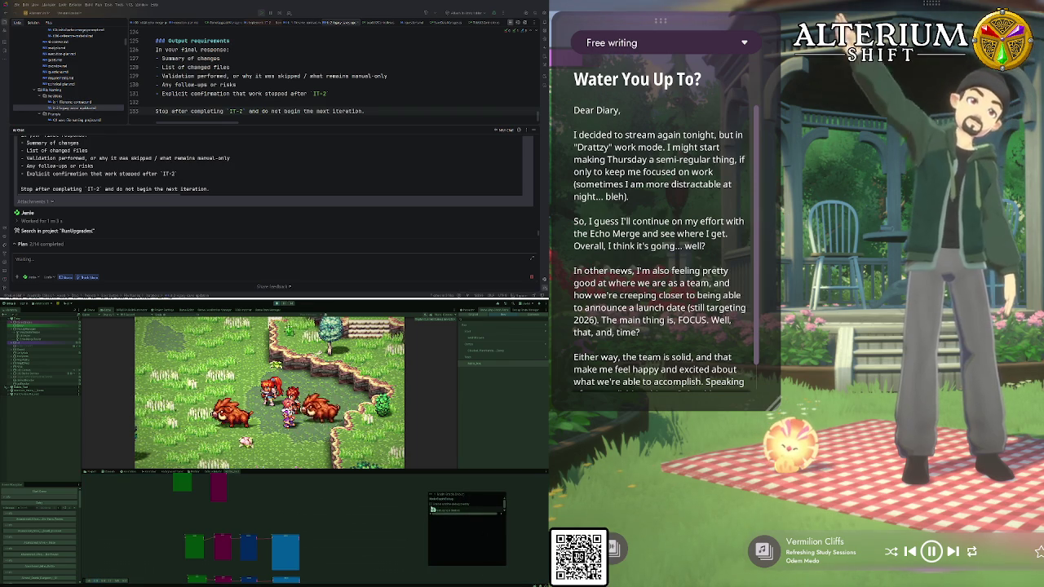
left_click(444, 499)
left_click(479, 498)
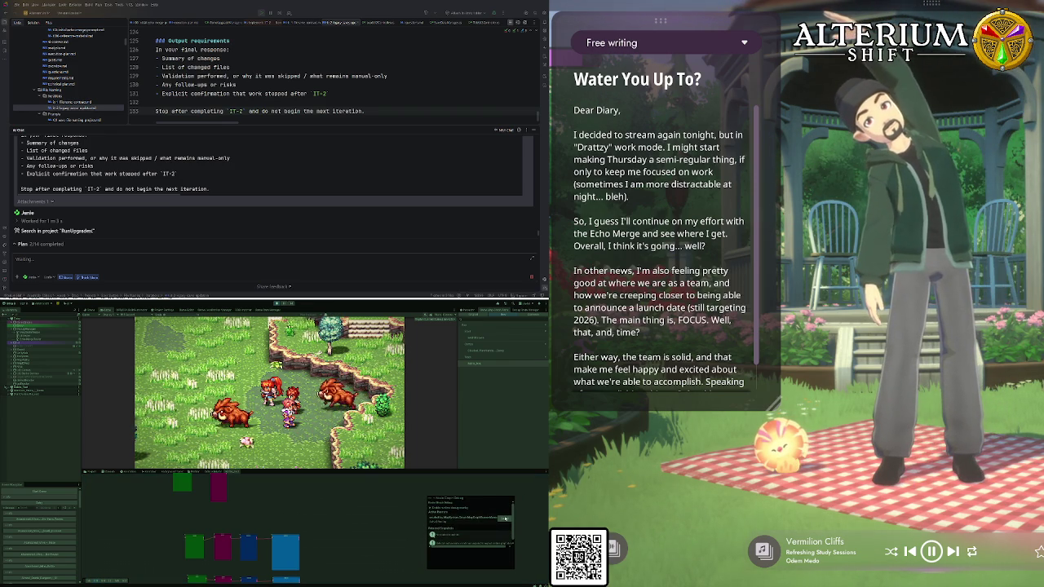
left_click(505, 519)
scroll(372, 544, "down", 3)
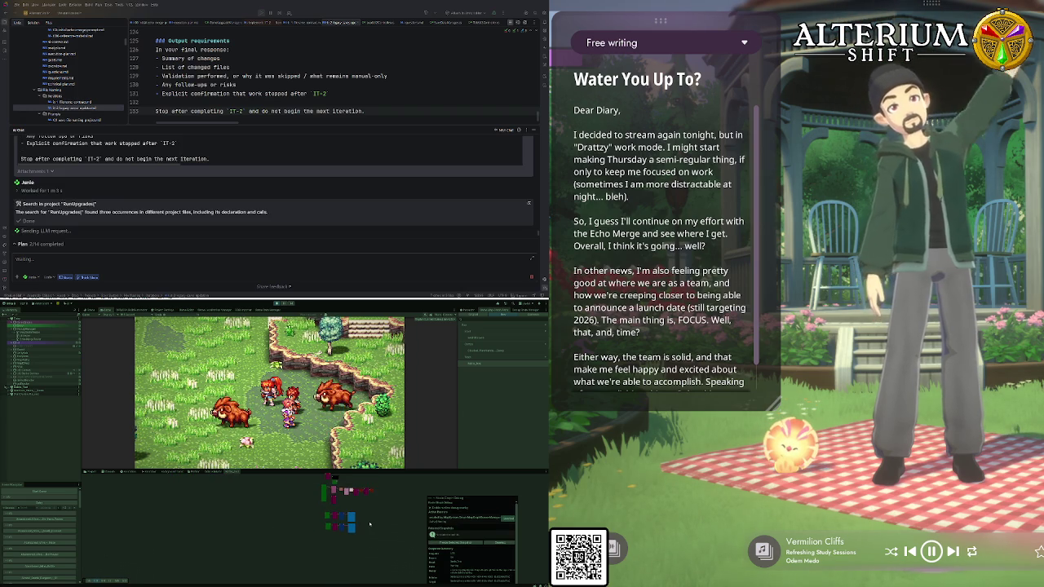
scroll(340, 561, "down", 2)
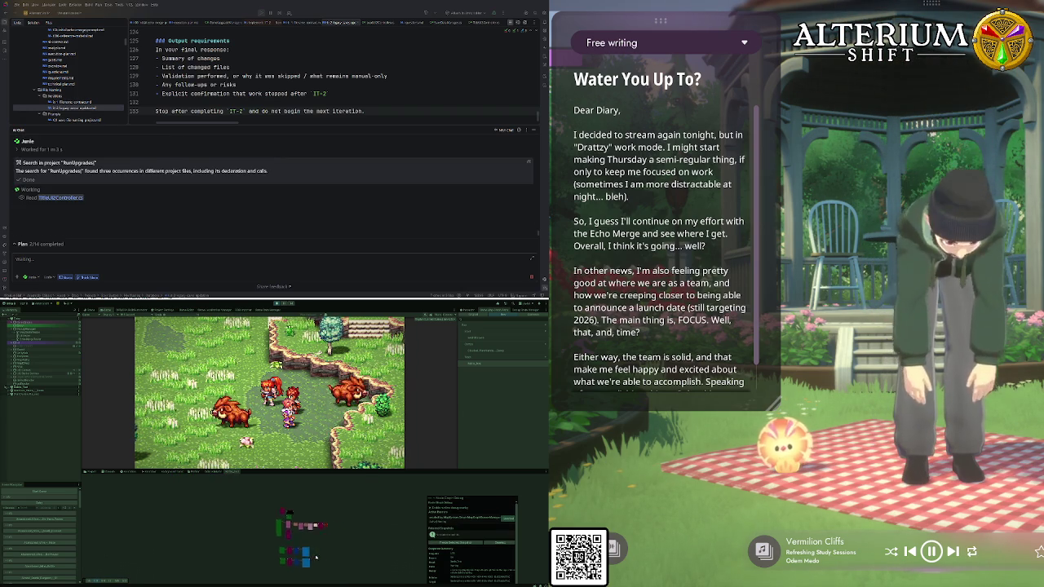
Zoom and pan the node graph, then add a new row at the green node's bottom
scroll(327, 538, "down", 2)
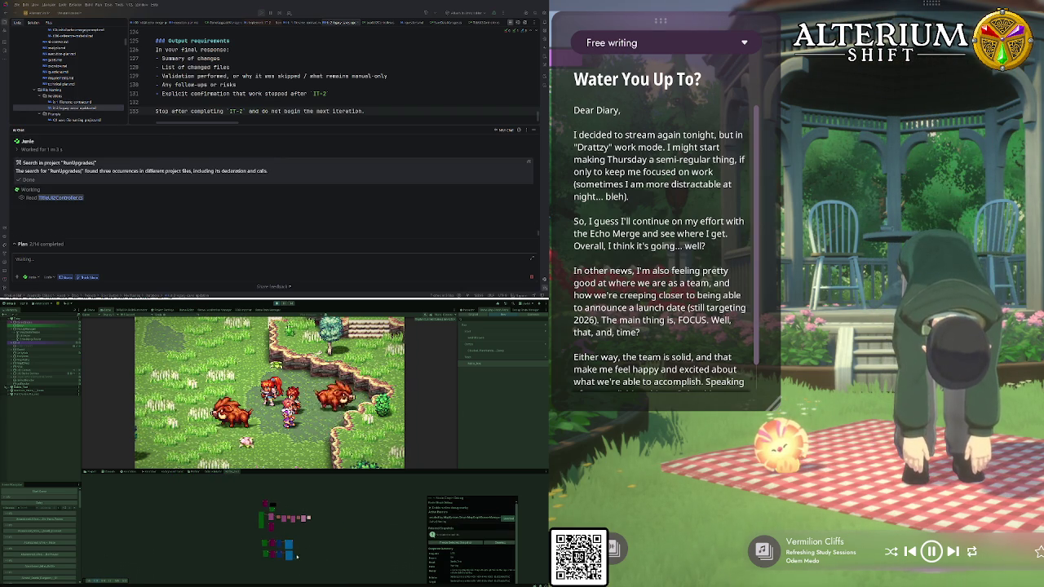
scroll(304, 564, "up", 4)
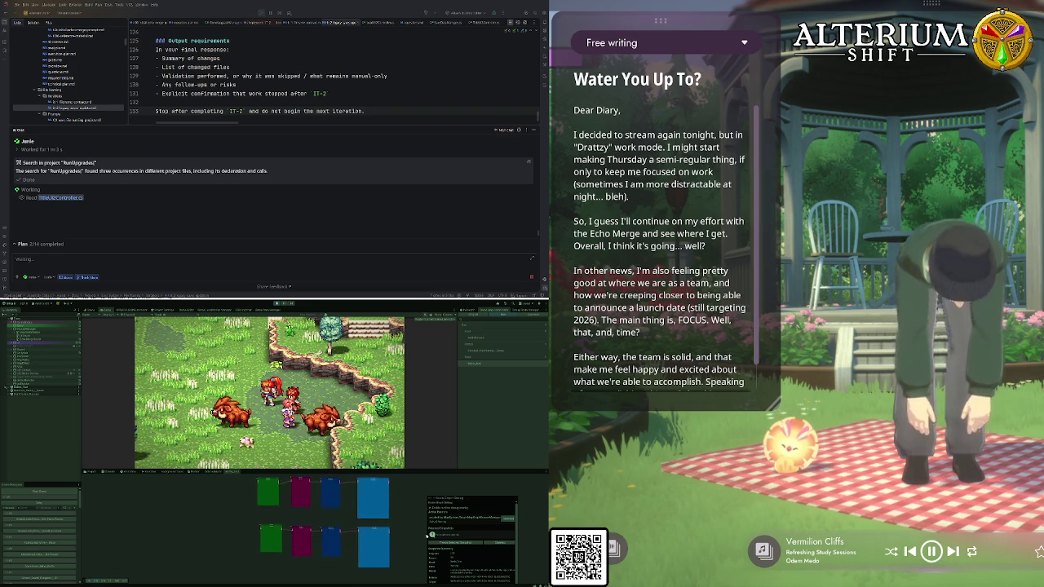
scroll(243, 540, "up", 3)
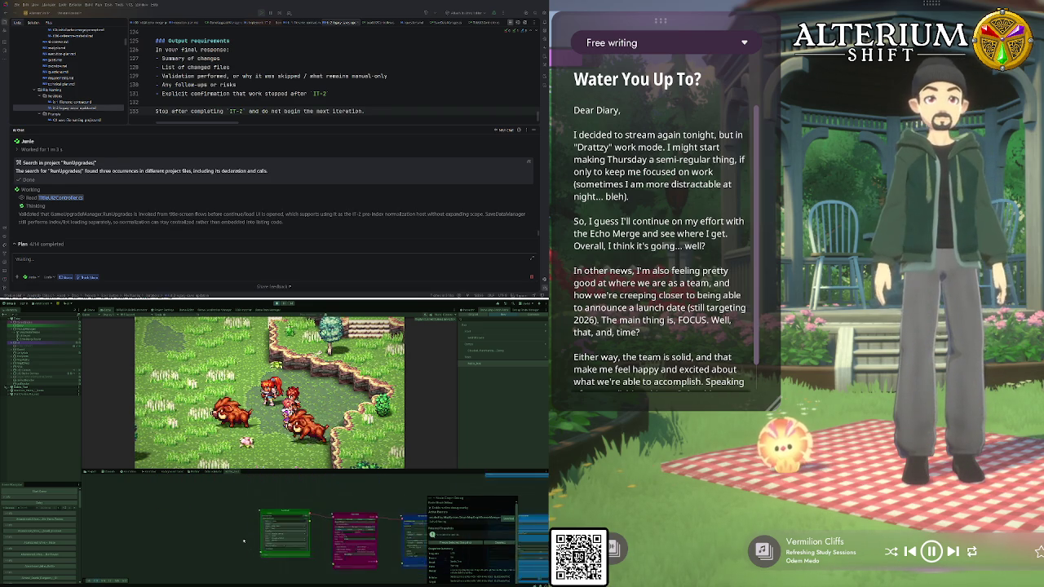
scroll(243, 541, "up", 3)
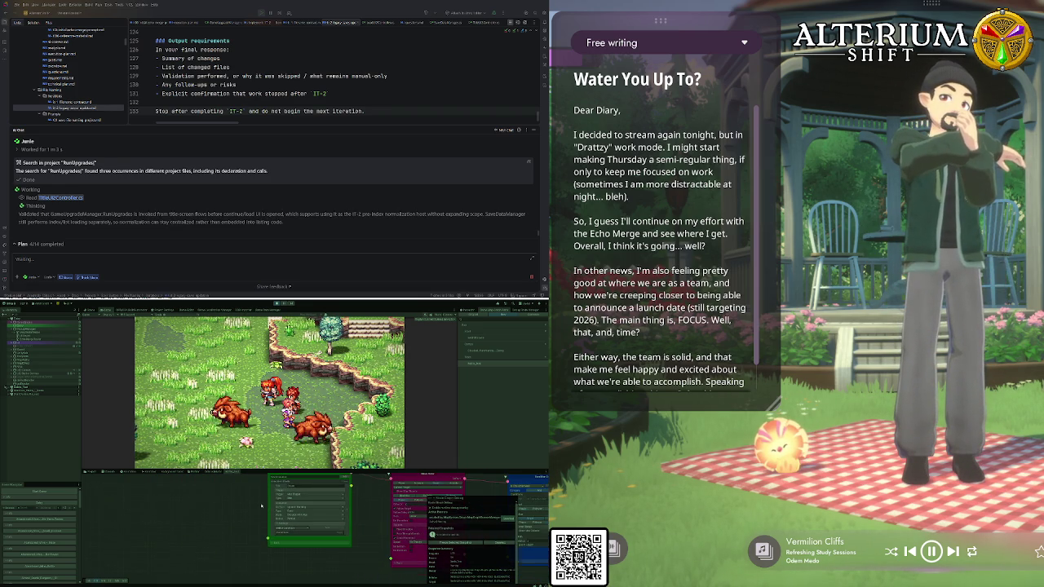
scroll(261, 504, "up", 3)
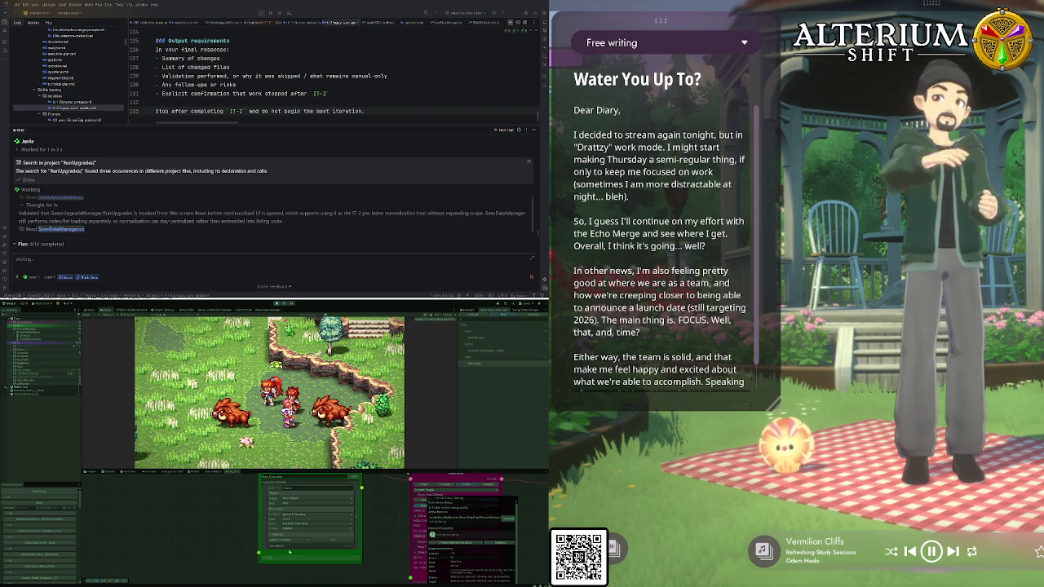
left_click_drag(297, 567, 278, 541)
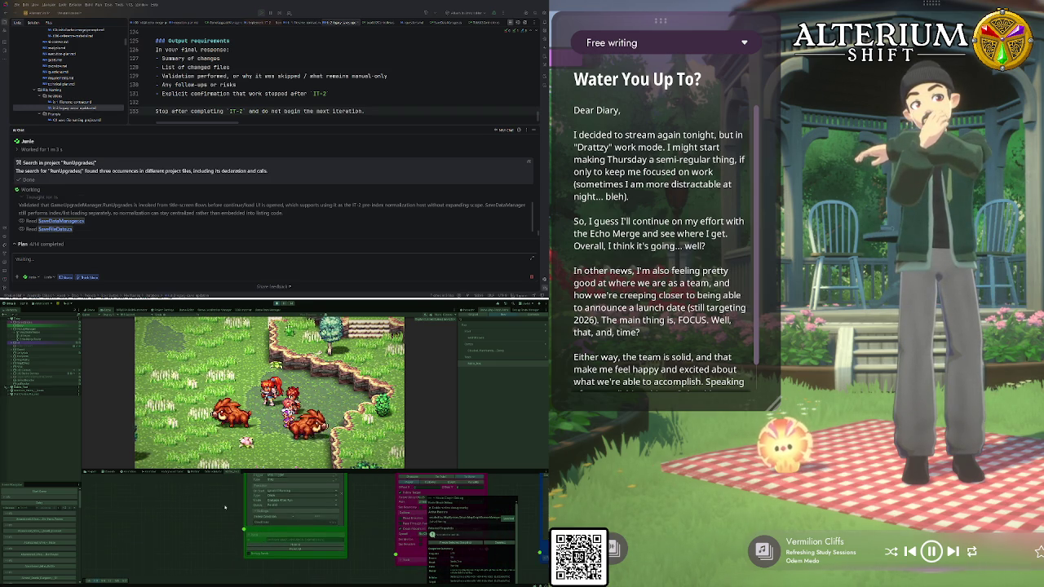
scroll(226, 506, "down", 3)
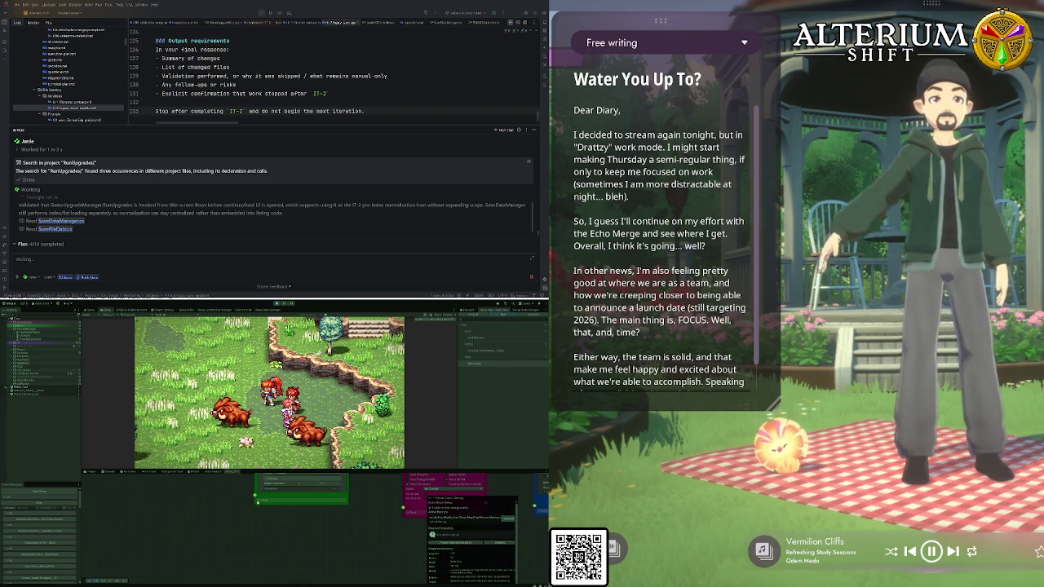
left_click(260, 512)
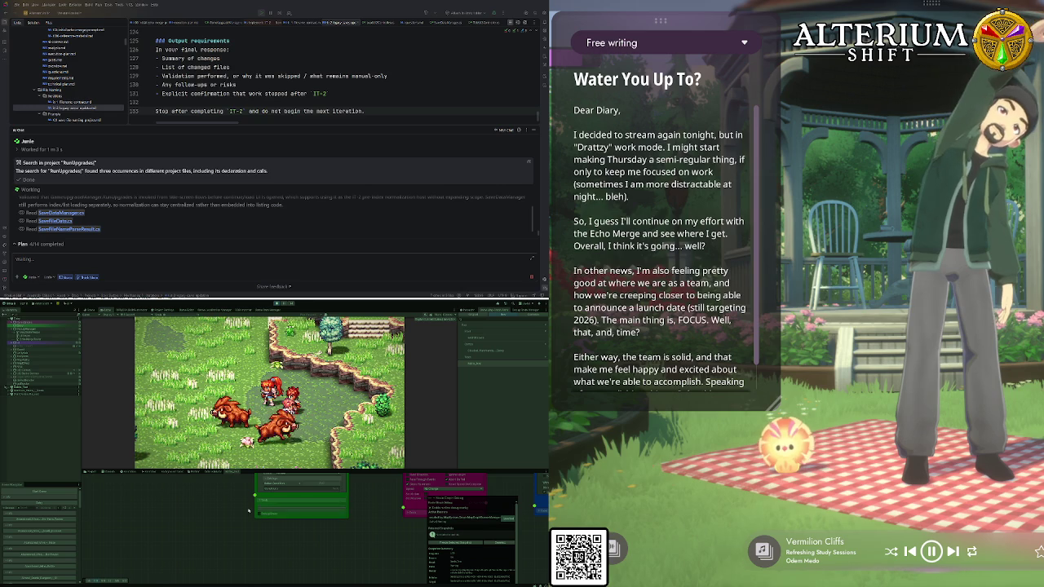
Show the data manager's entry list in place of the running Game view
scroll(218, 498, "down", 3)
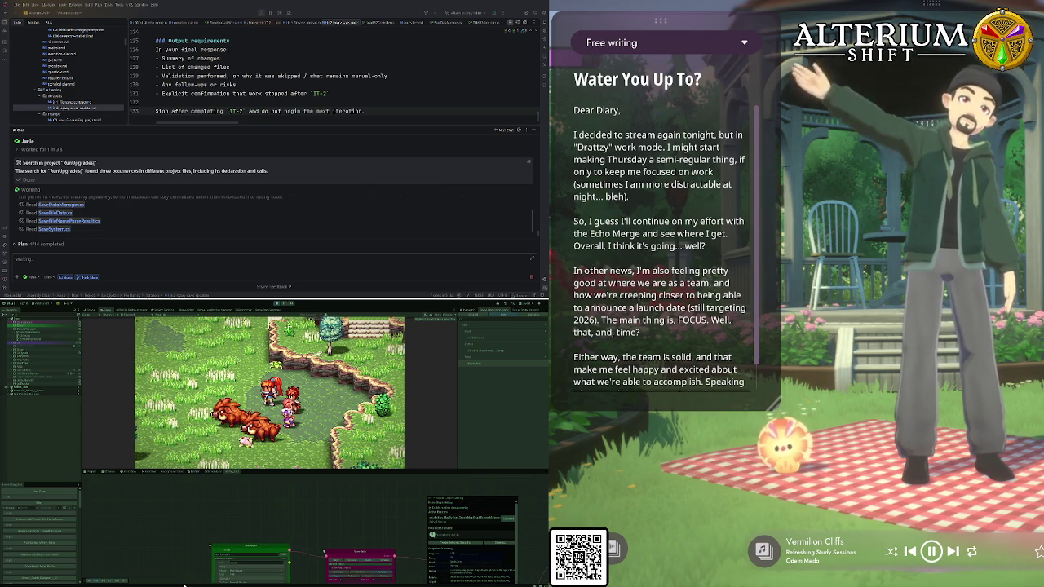
scroll(174, 565, "up", 2)
scroll(175, 565, "up", 3)
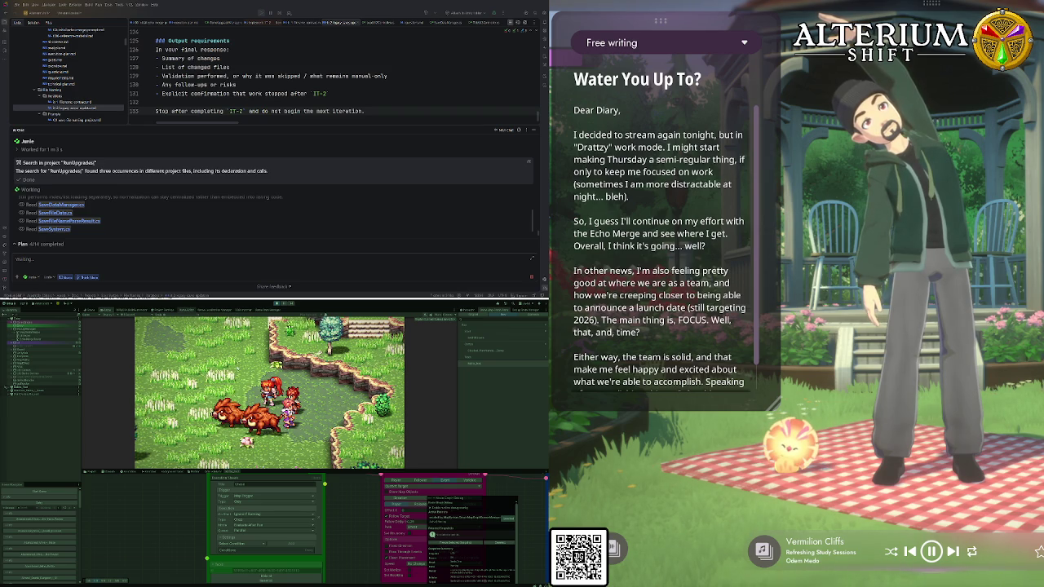
left_click(187, 310)
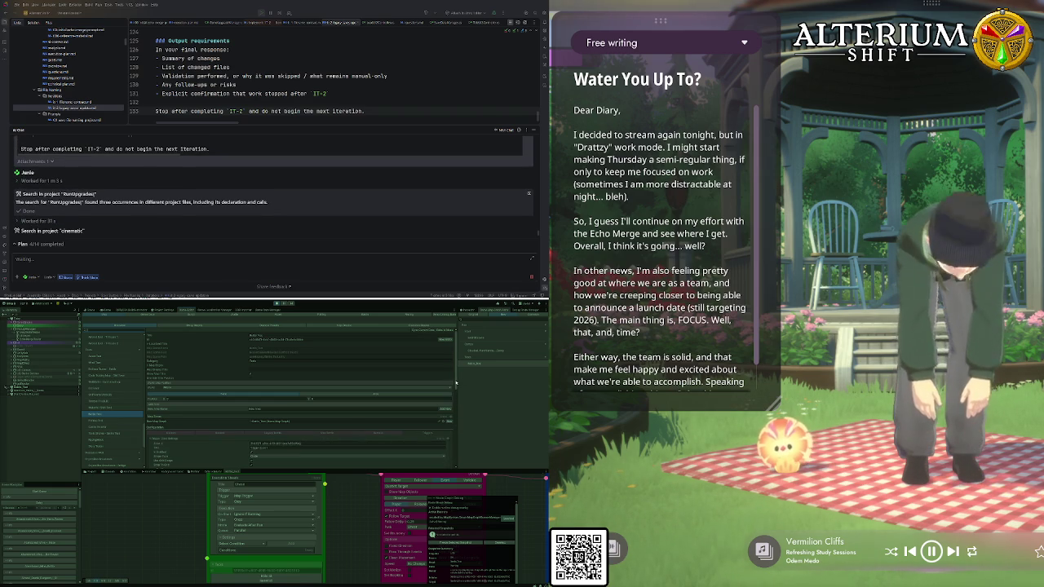
Scroll up and down through the data manager's fields in the Inspector
scroll(457, 408, "down", 5)
scroll(458, 447, "down", 2)
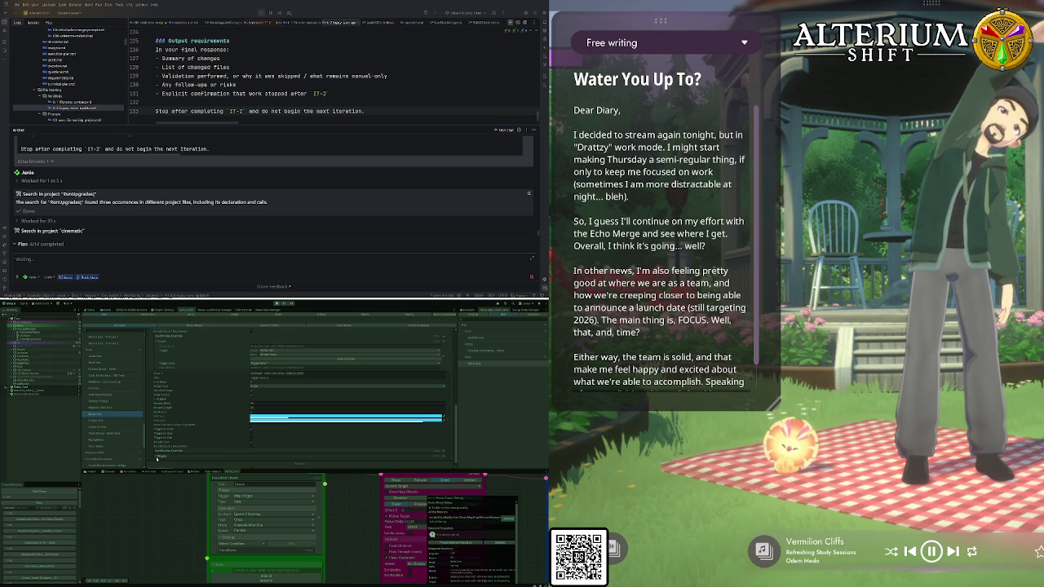
scroll(214, 461, "down", 1)
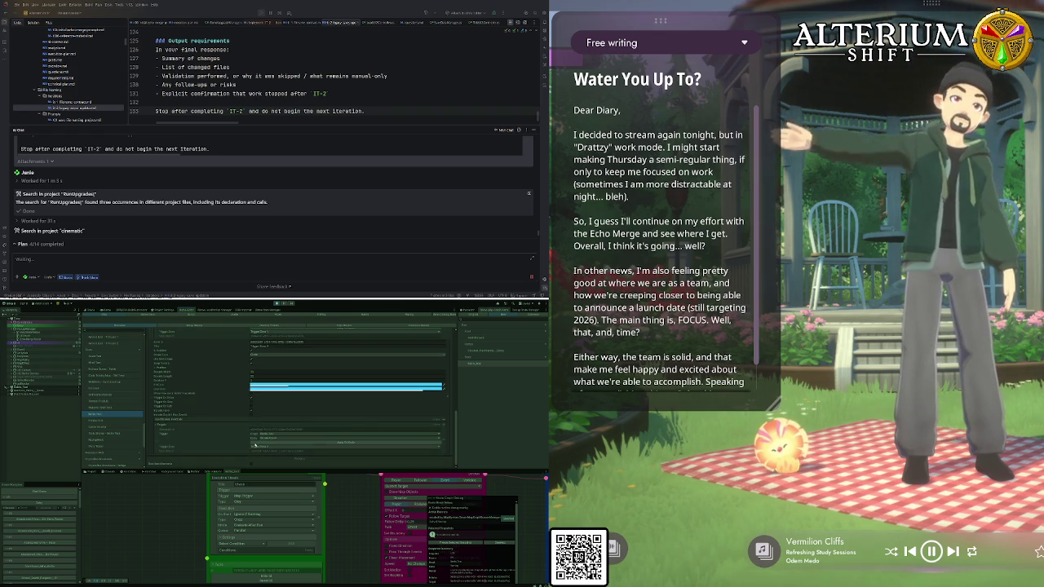
scroll(243, 416, "up", 3)
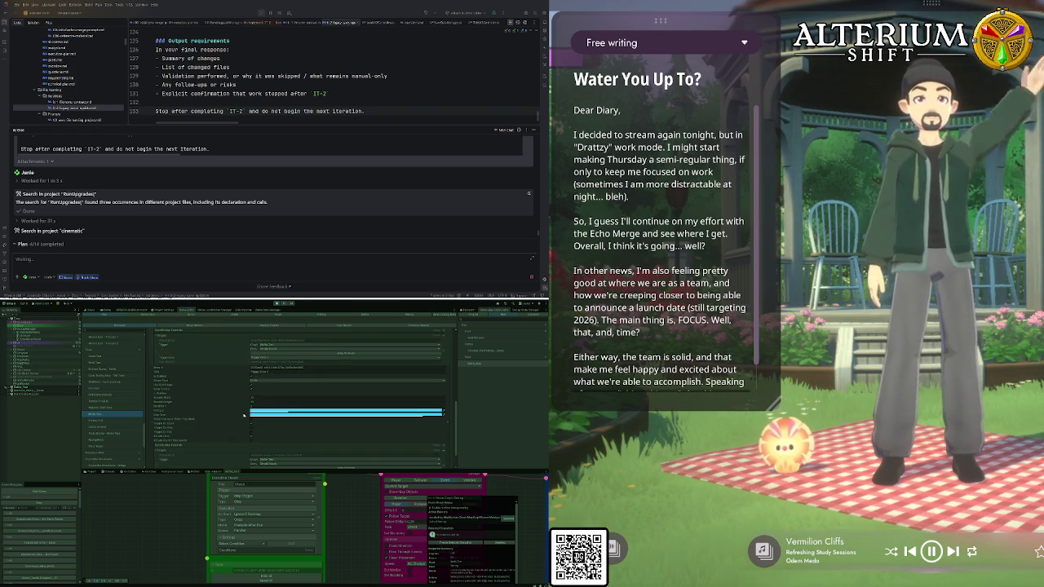
scroll(243, 416, "down", 3)
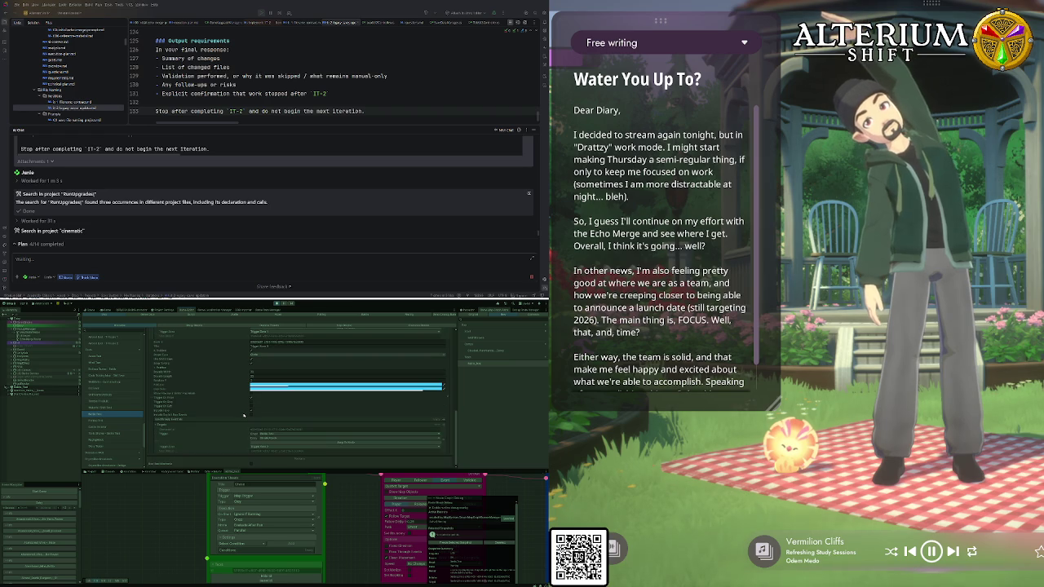
scroll(311, 404, "up", 2)
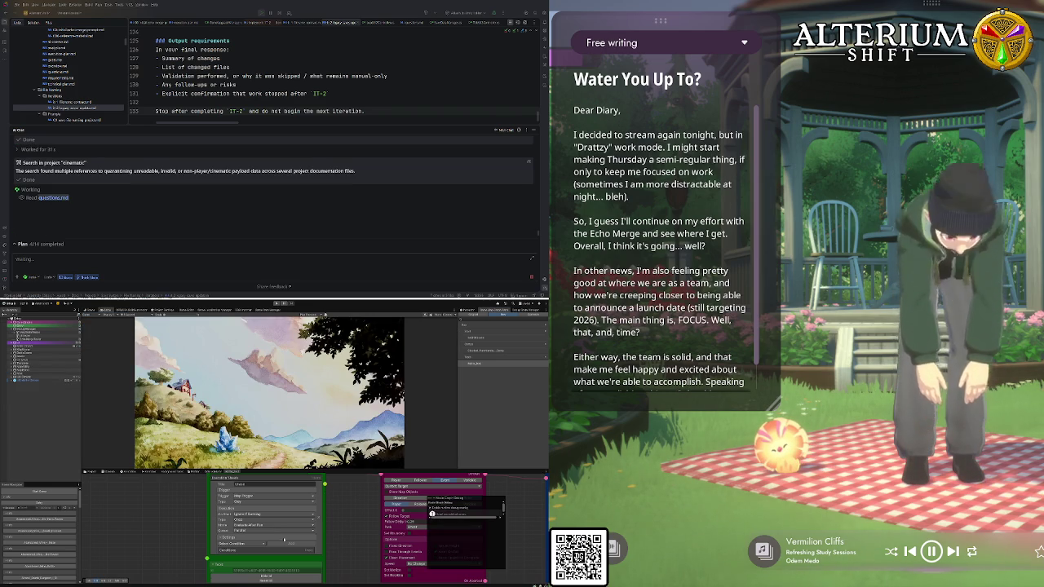
Pan the node graph to the green nodes and expand the collapsed list to show all entries
scroll(173, 511, "down", 10)
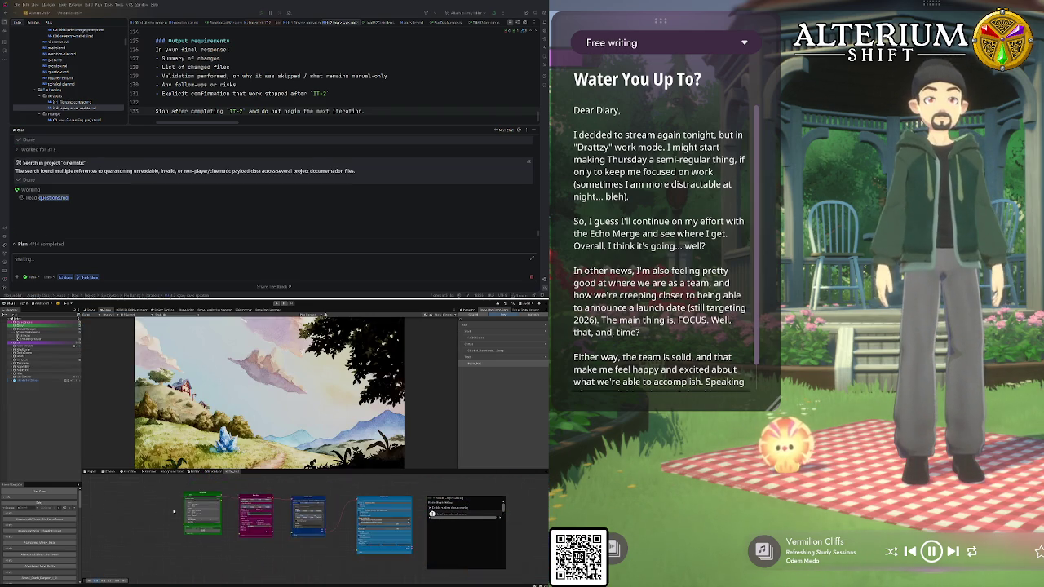
left_click_drag(190, 562, 180, 548)
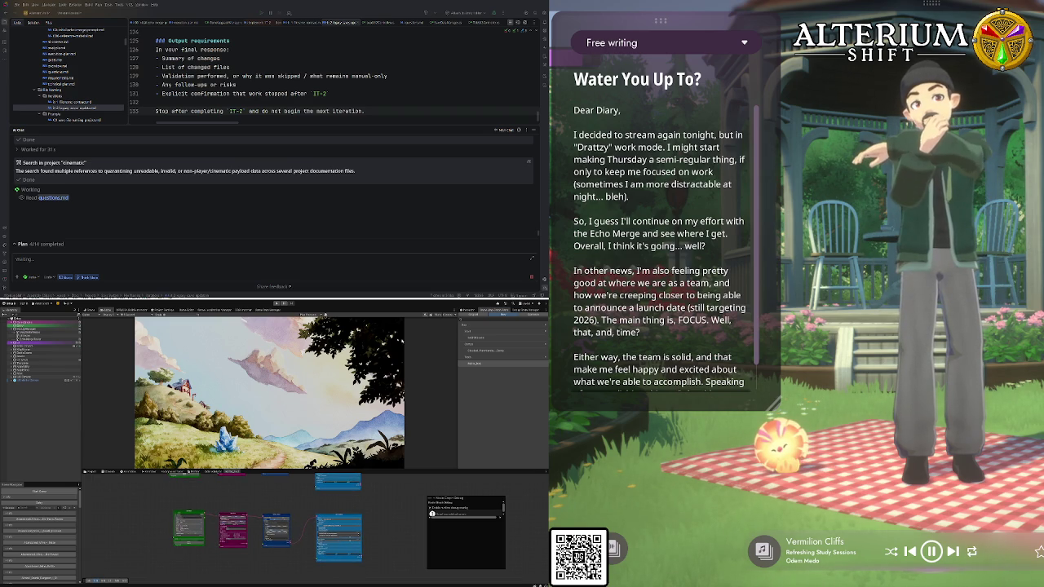
left_click(471, 321)
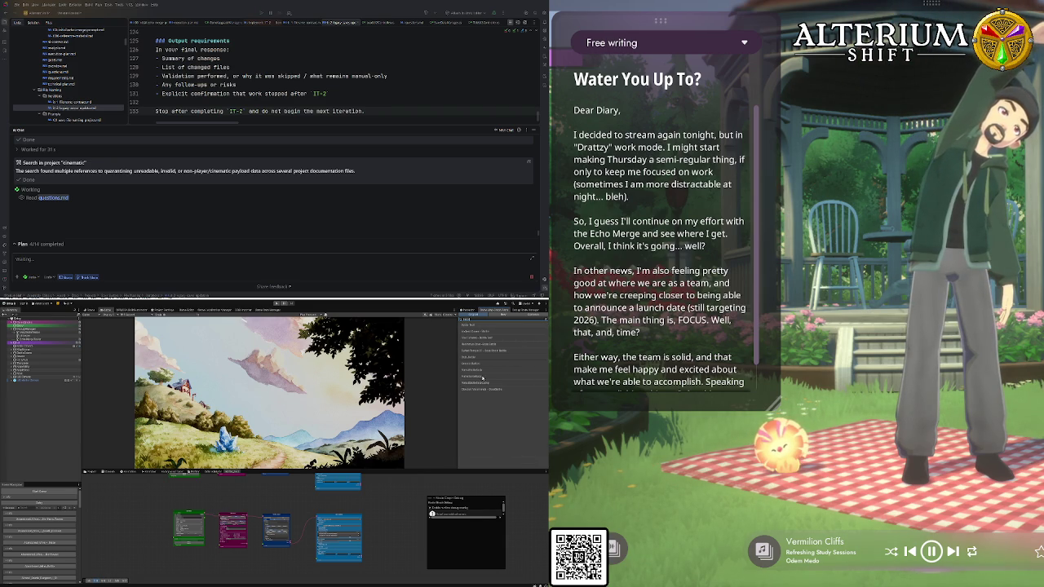
scroll(280, 492, "up", 3)
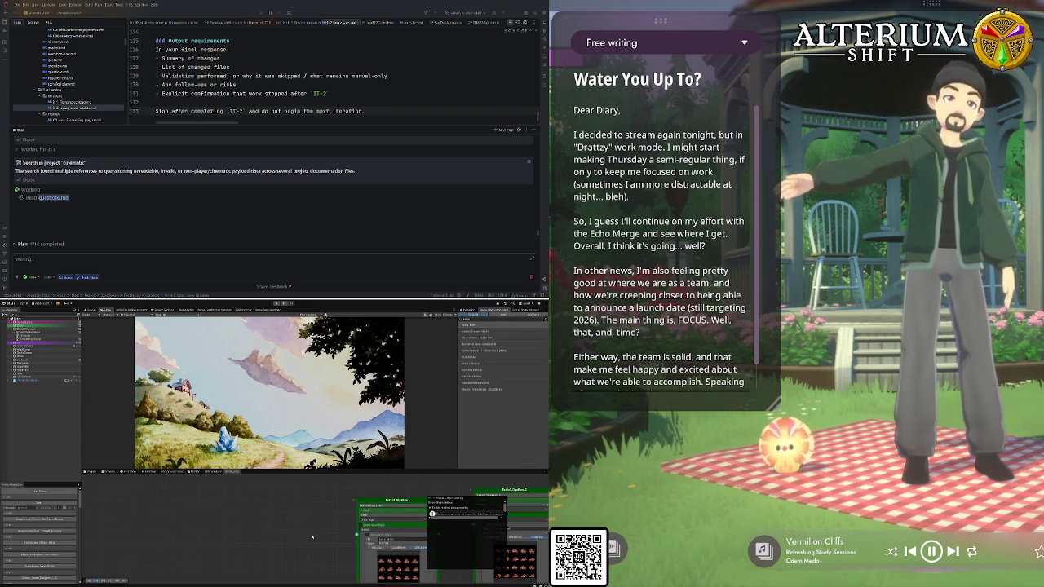
scroll(312, 537, "up", 3)
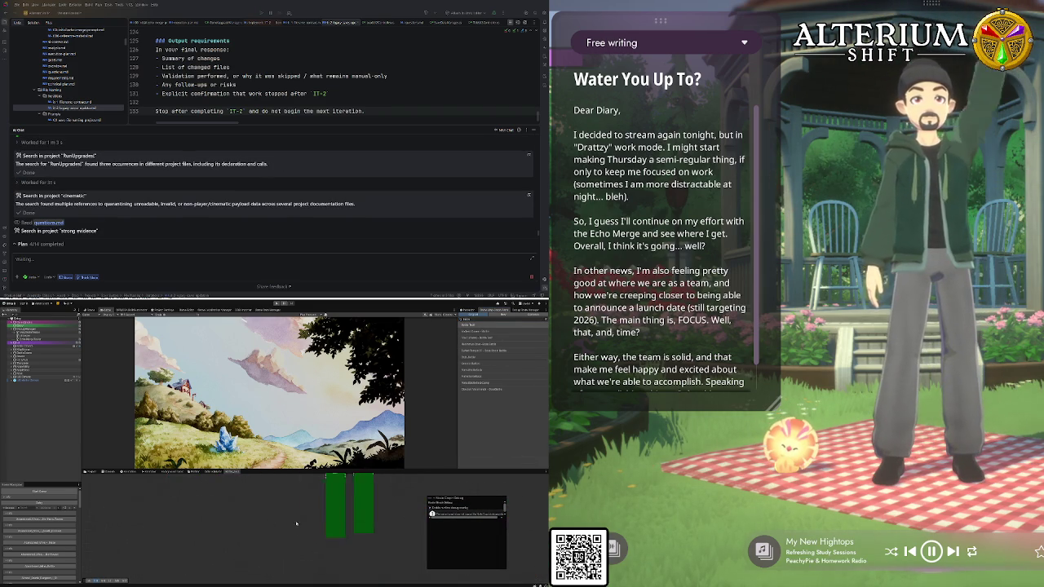
scroll(326, 546, "down", 3)
scroll(335, 559, "up", 3)
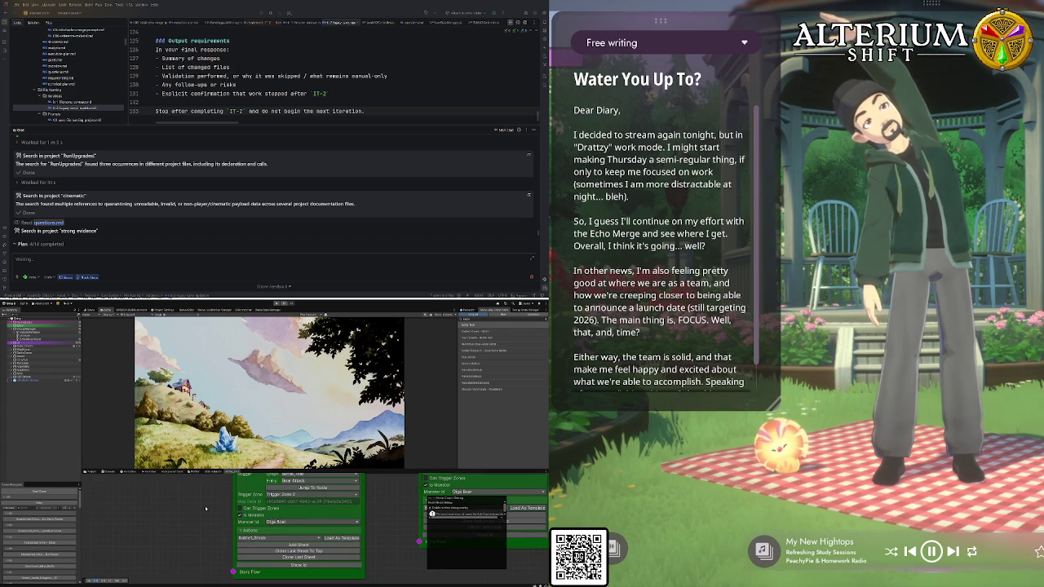
scroll(228, 509, "down", 2)
scroll(277, 526, "up", 2)
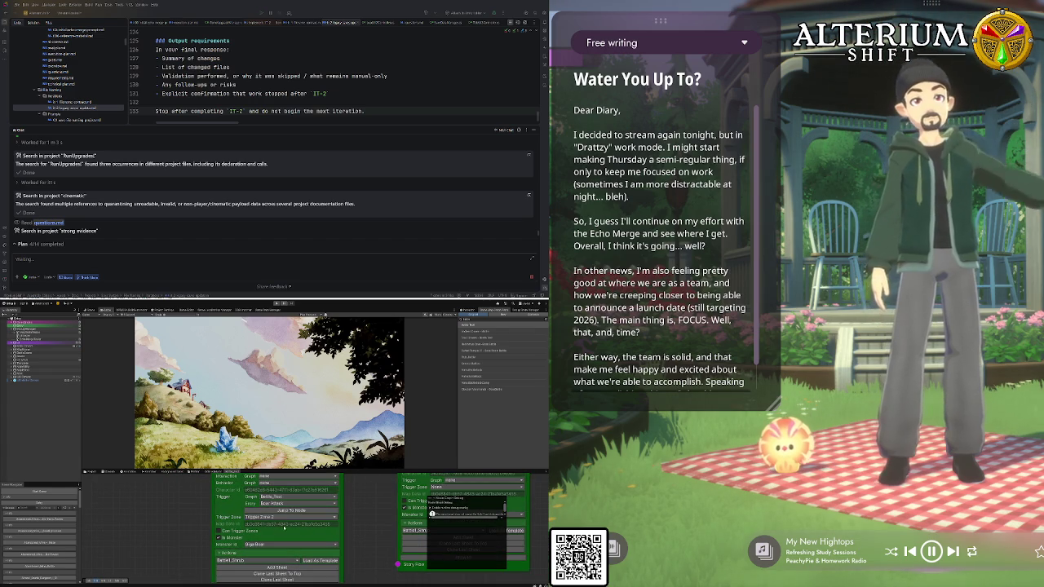
Set the green node's Trigger Zone to None and show the data manager again
left_click(281, 518)
key("Delete")
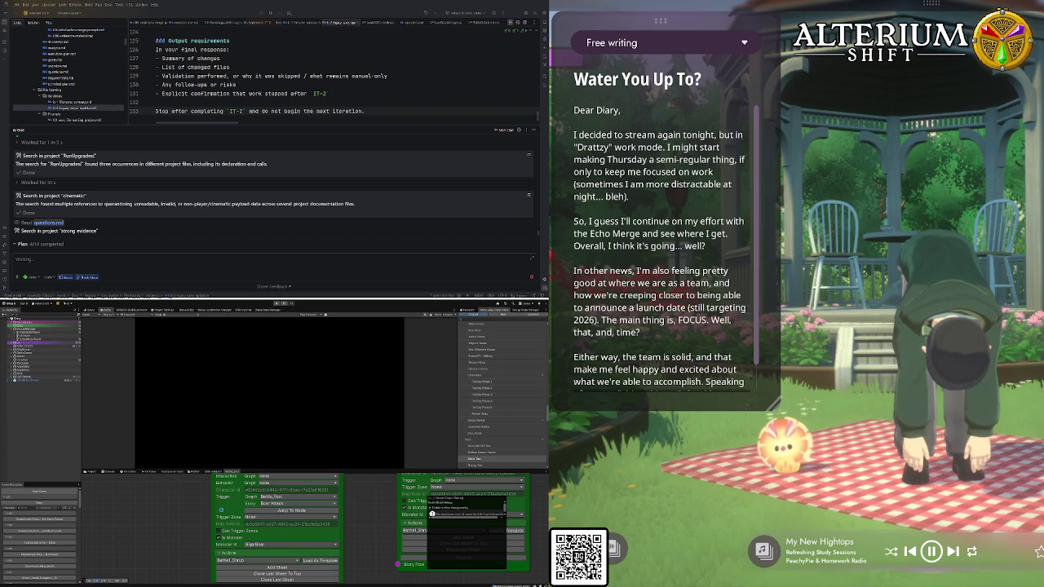
scroll(169, 525, "up", 3)
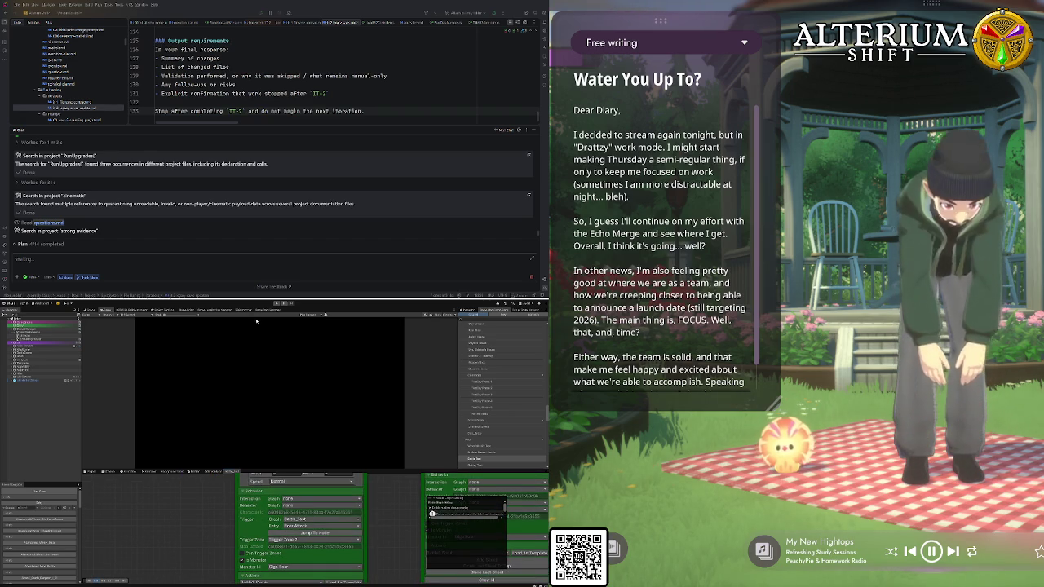
left_click(178, 311)
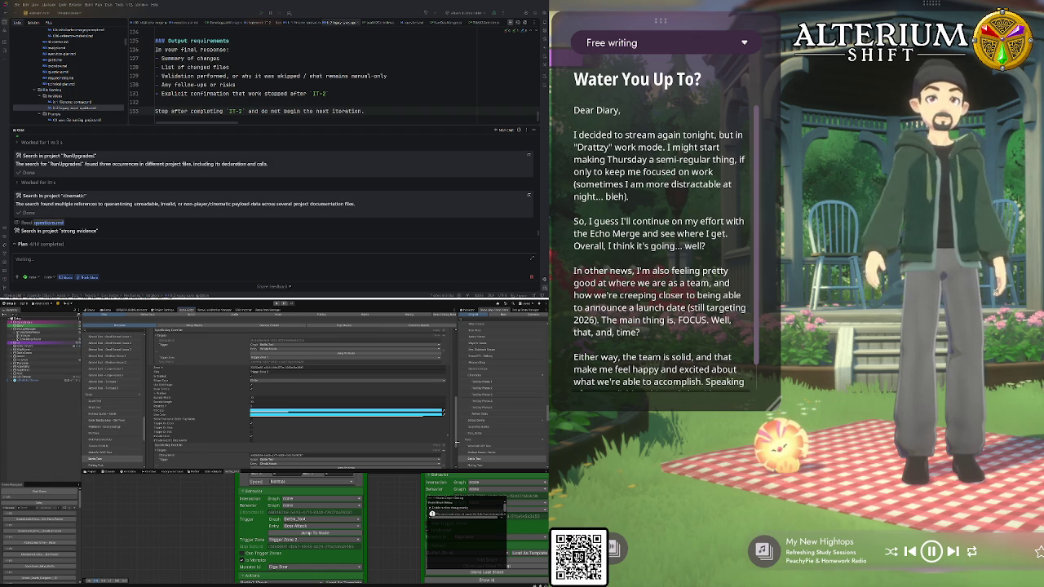
Review the Inspector fields, then bring up the Alterium Shift title screen in the Game view
scroll(456, 447, "down", 3)
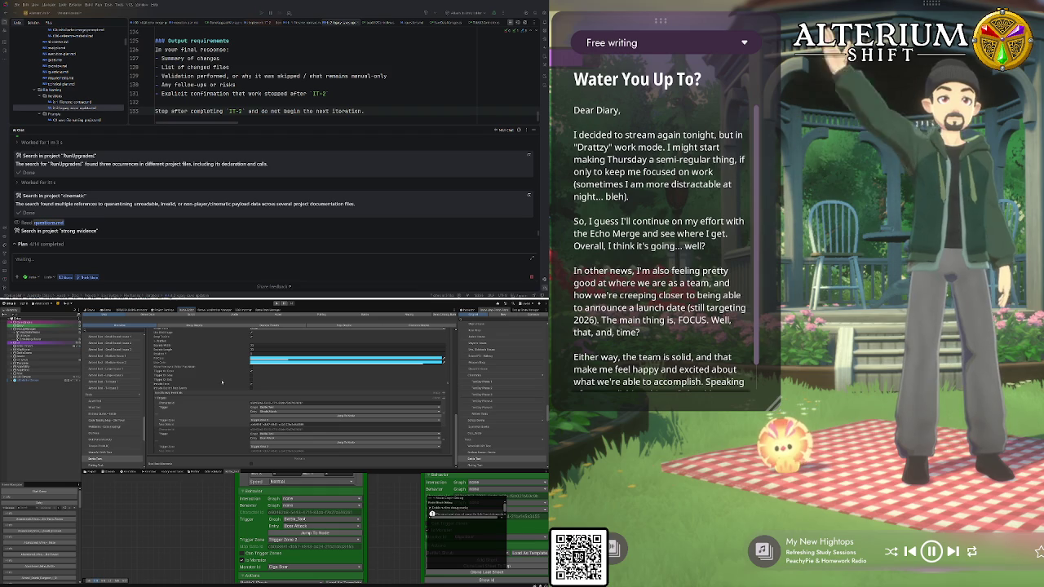
scroll(207, 367, "up", 3)
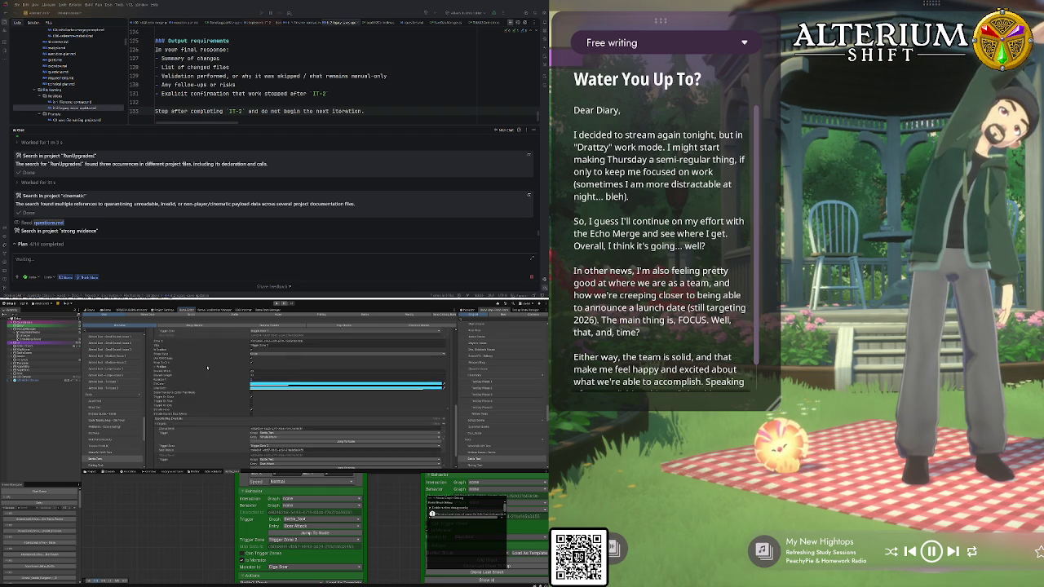
scroll(207, 368, "up", 3)
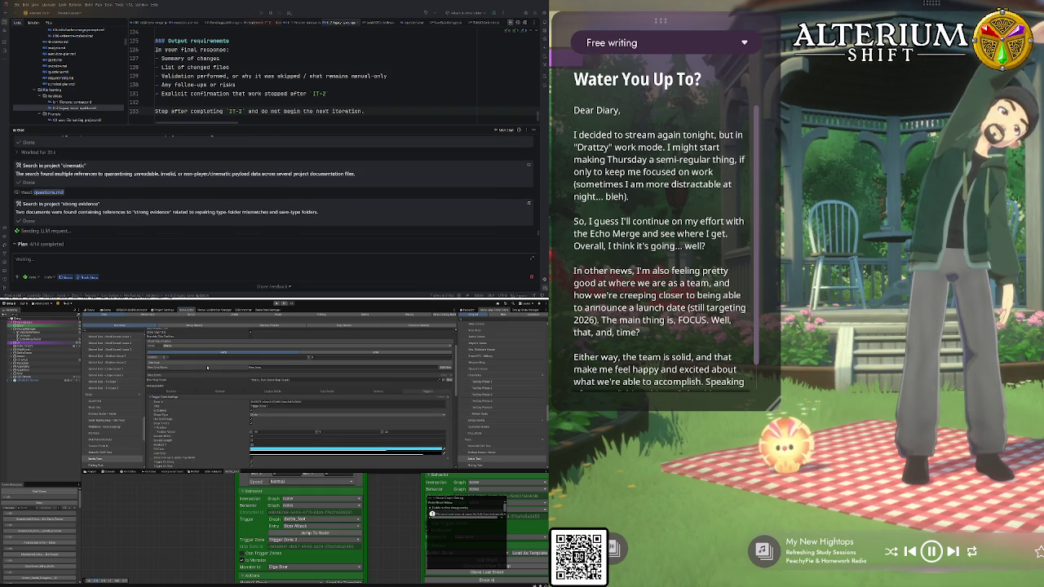
scroll(186, 442, "down", 4)
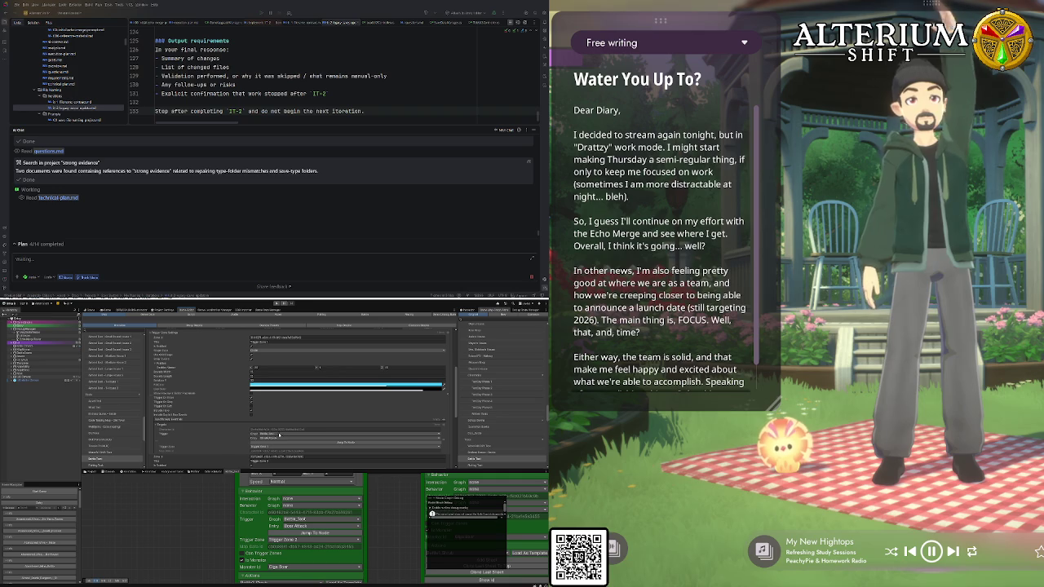
scroll(212, 428, "down", 3)
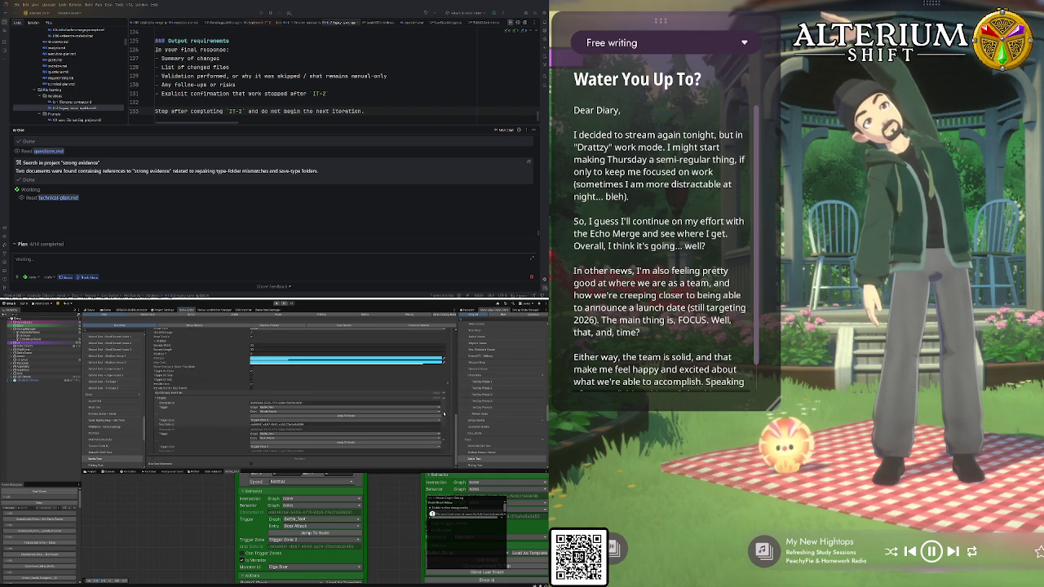
scroll(351, 415, "up", 3)
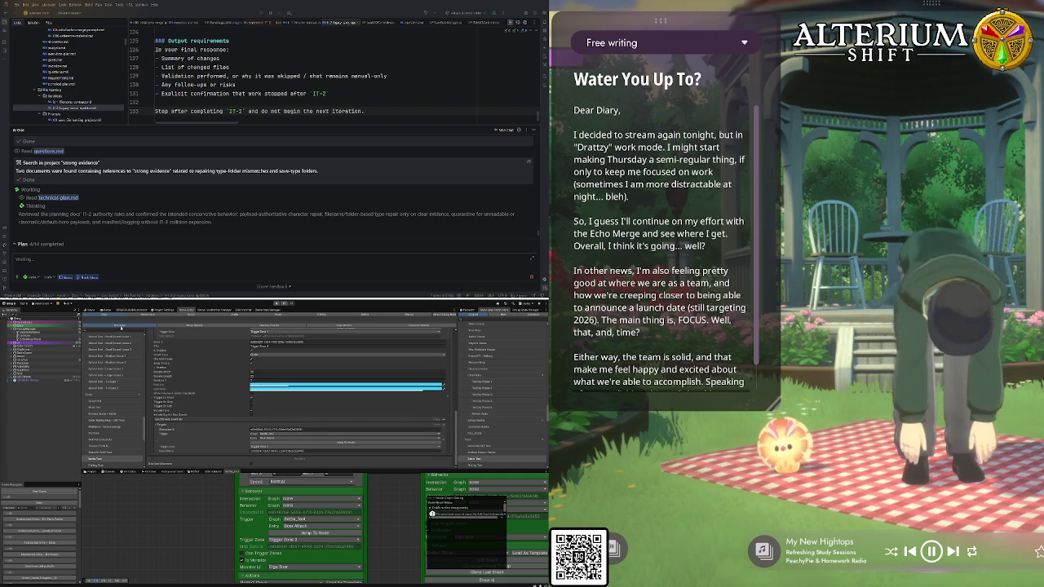
left_click(106, 310)
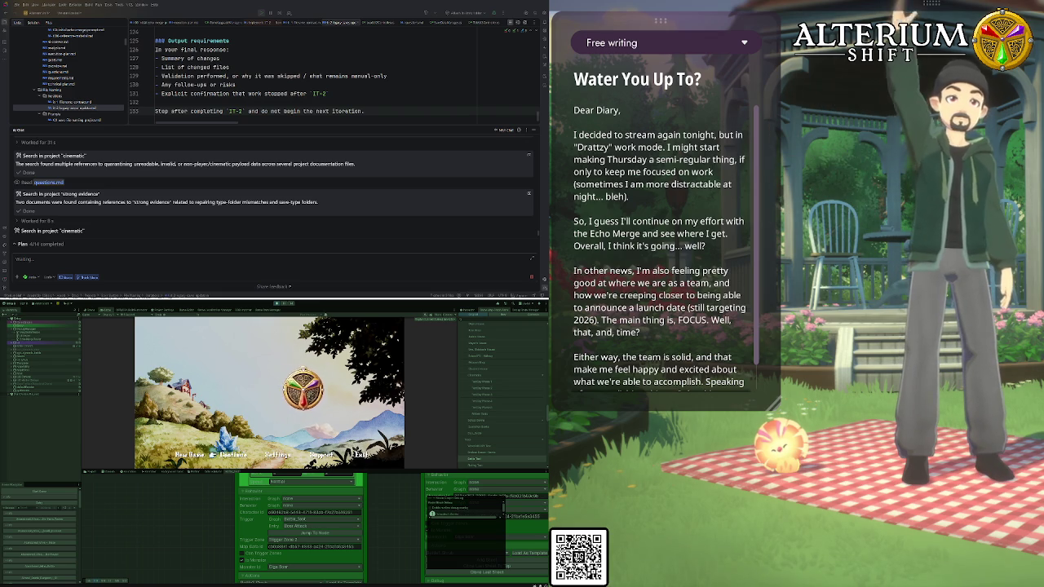
Load the third save slot from the LOAD screen and select an object in the Hierarchy to inspect
key("Return")
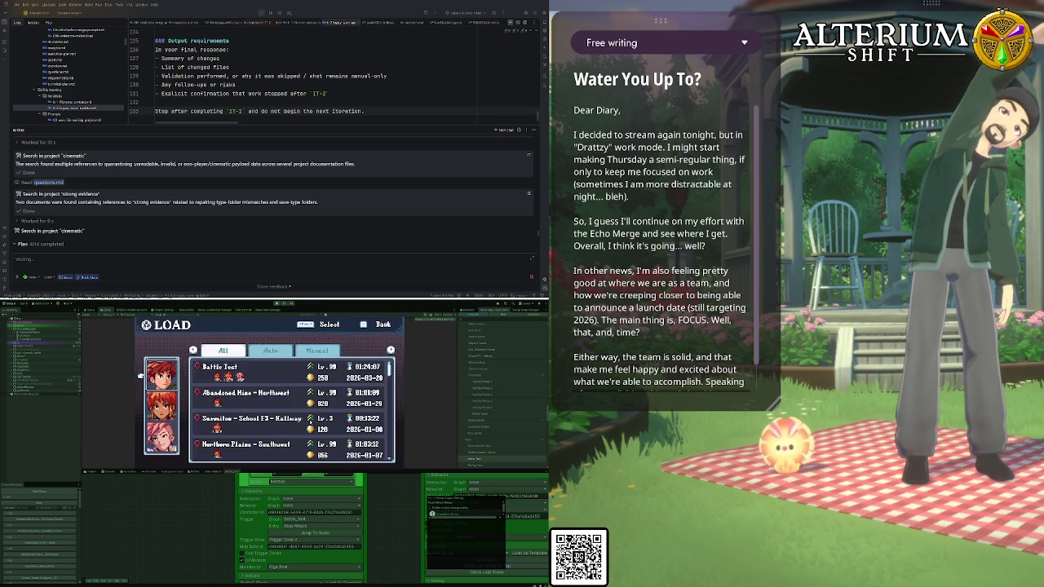
left_click(310, 422)
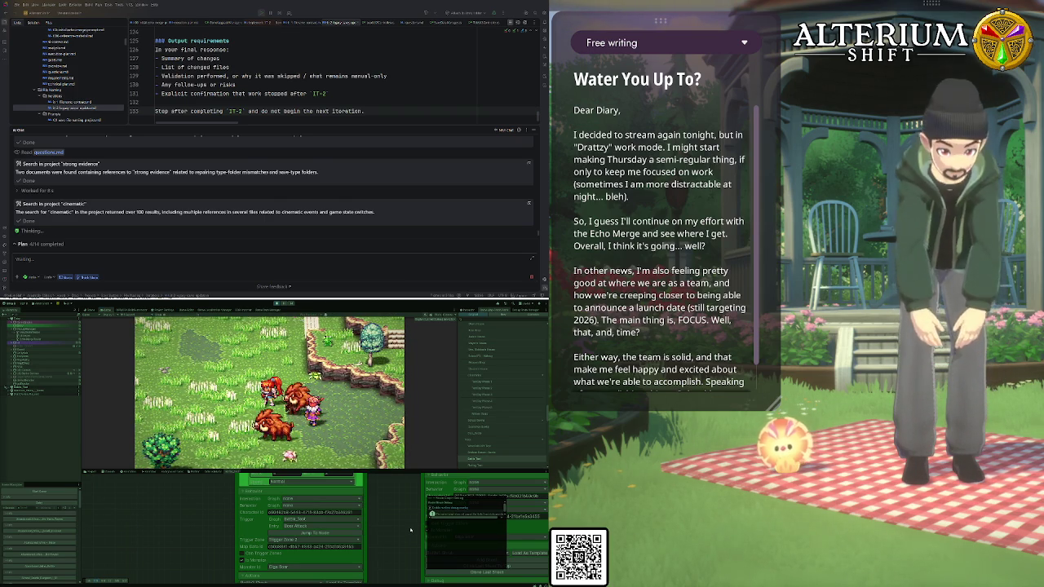
left_click(496, 318)
left_click(475, 363)
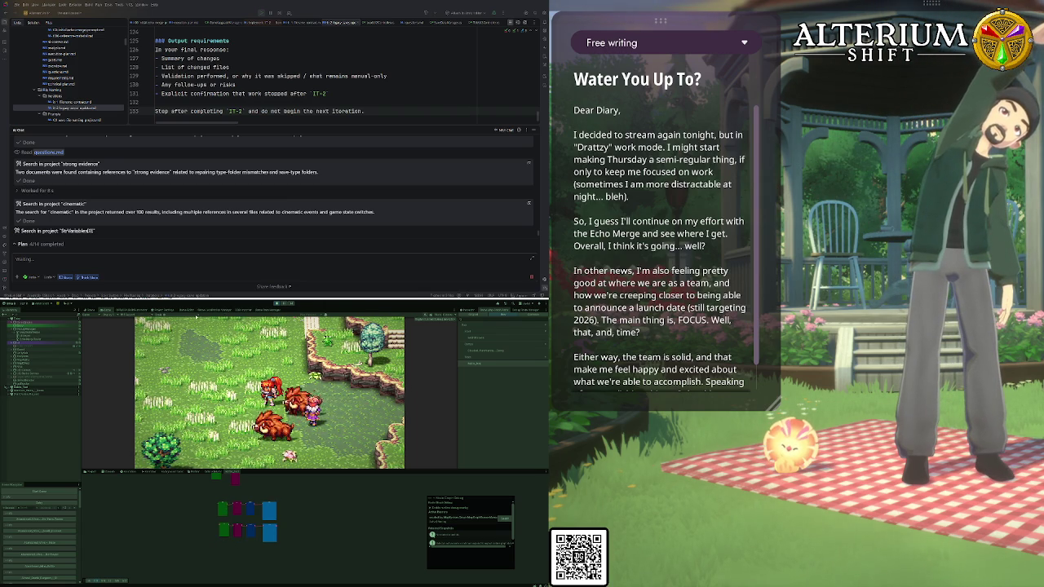
left_click(187, 310)
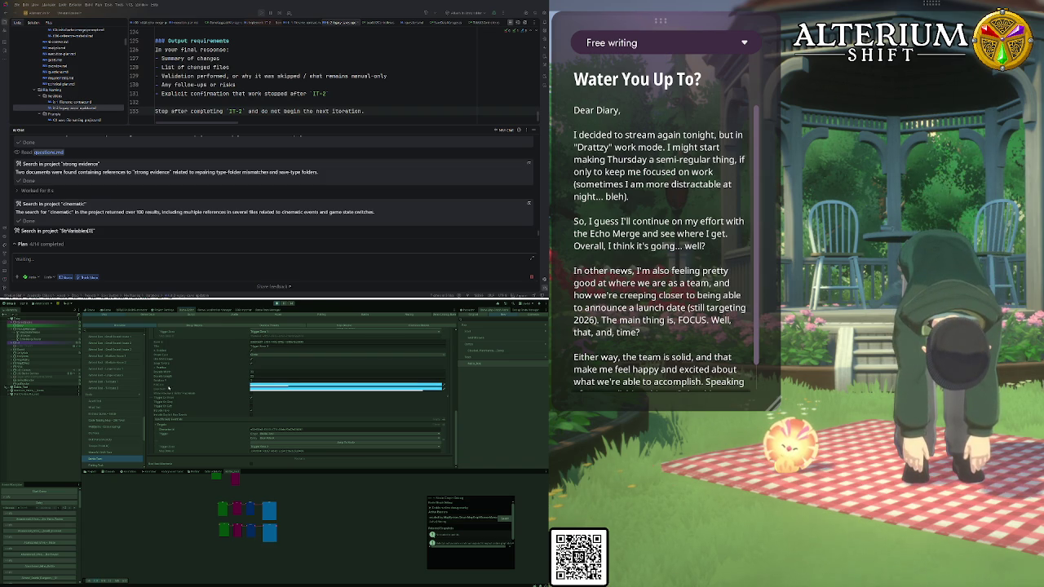
Check a section's X/Y/Z values, then frame the green and magenta nodes and pan toward the blue node
left_click(154, 368)
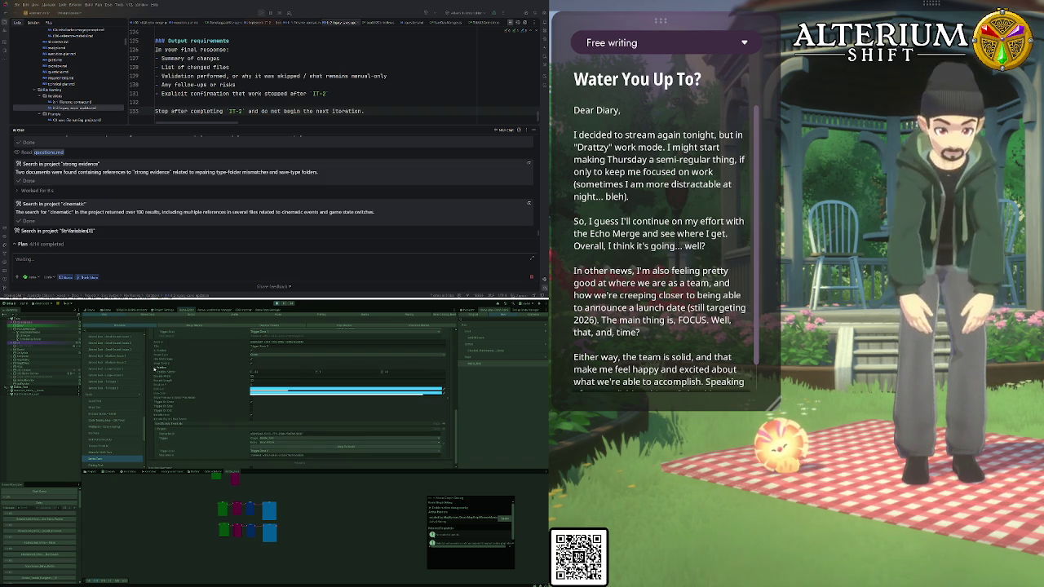
left_click(154, 367)
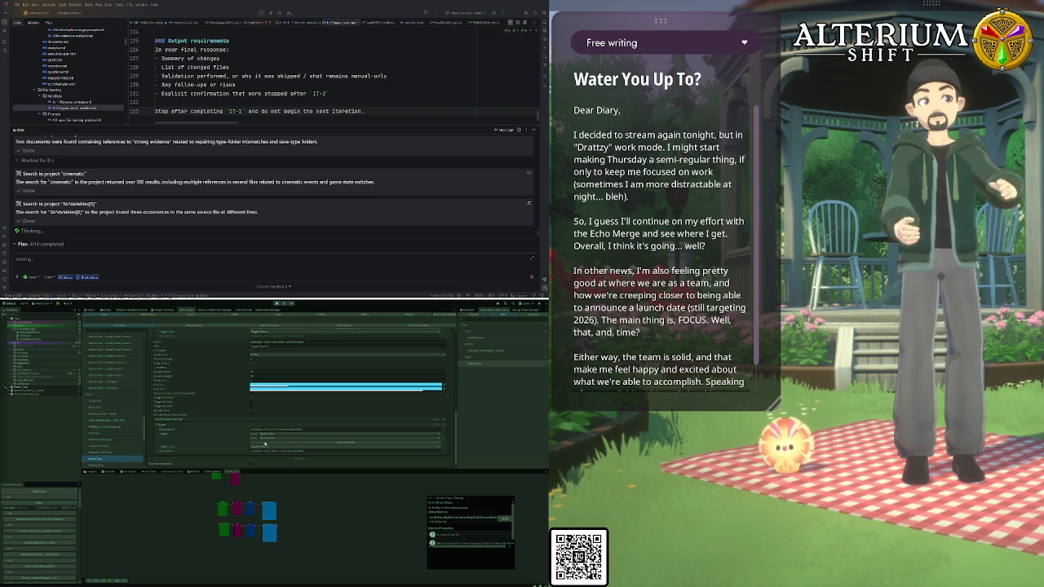
left_click(264, 444)
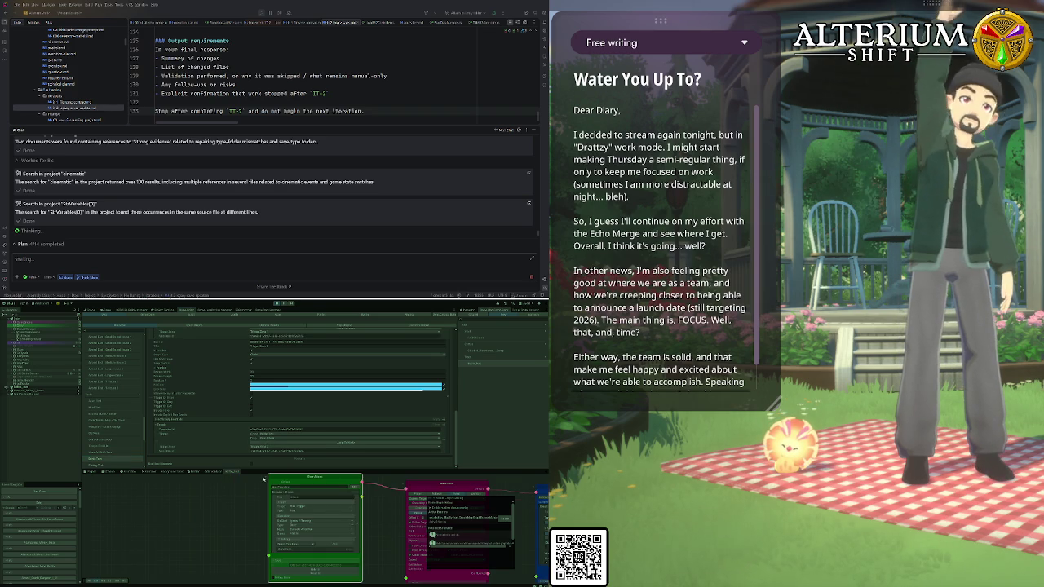
left_click_drag(242, 522, 110, 530)
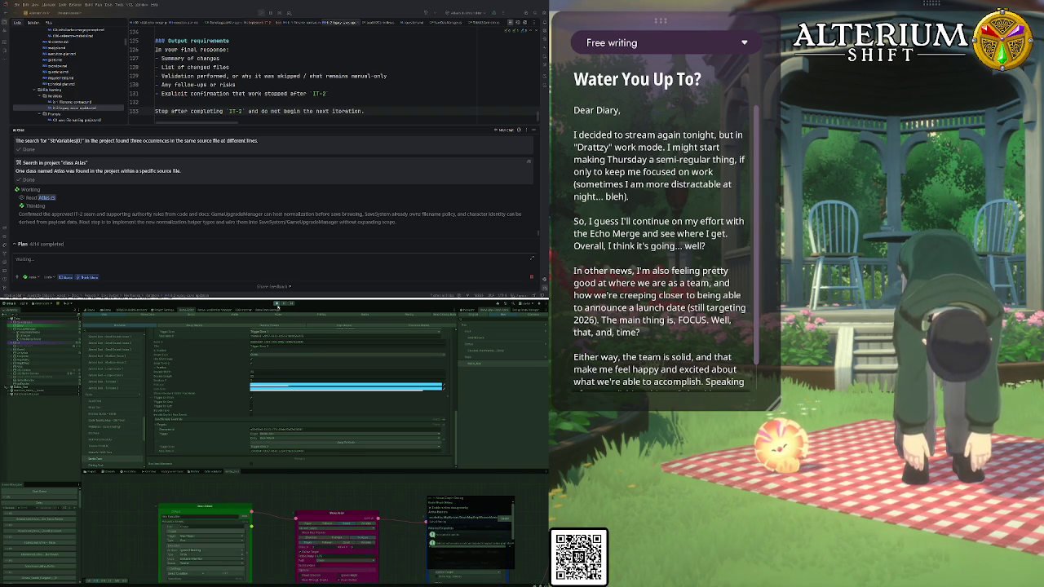
Exit play mode to stop the running game
left_click(277, 304)
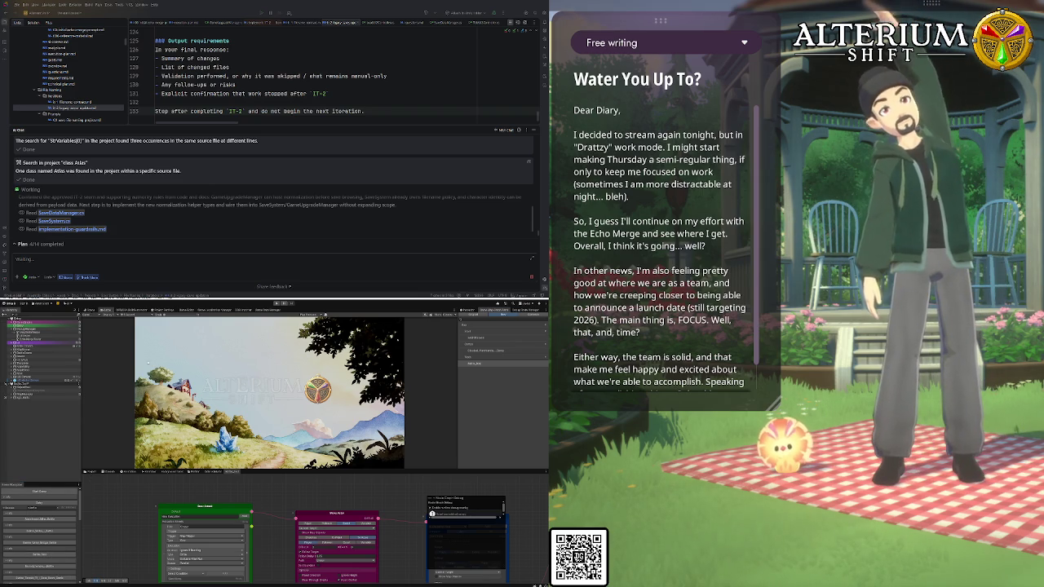
Glance at the terrain in the Scene view, then return to the Inspector details
key("ctrl+p")
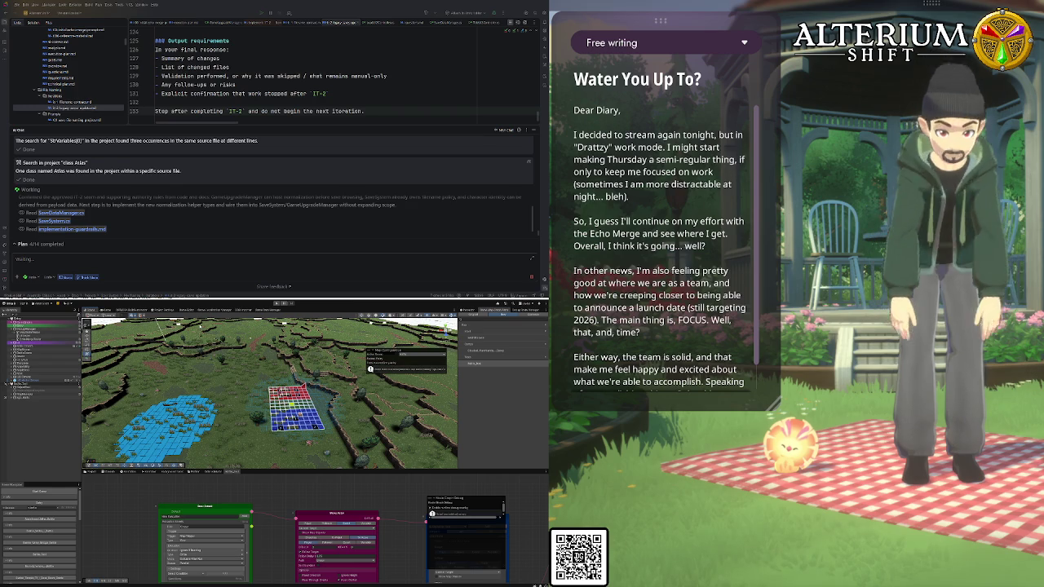
left_click(187, 310)
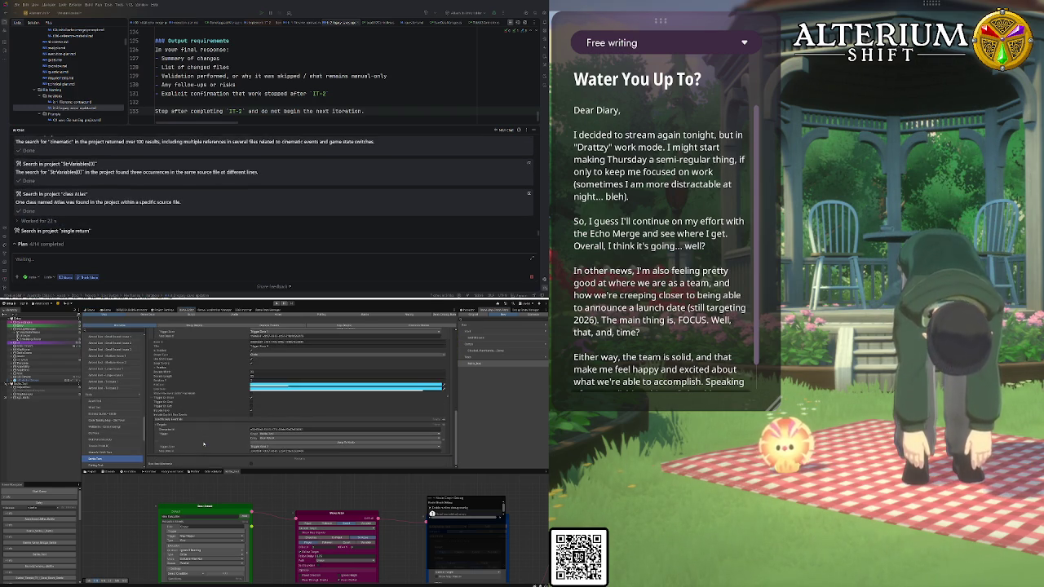
Review the inspector, enlarge it above the node graph, and dismiss the popup covering the blue node
scroll(204, 443, "up", 1)
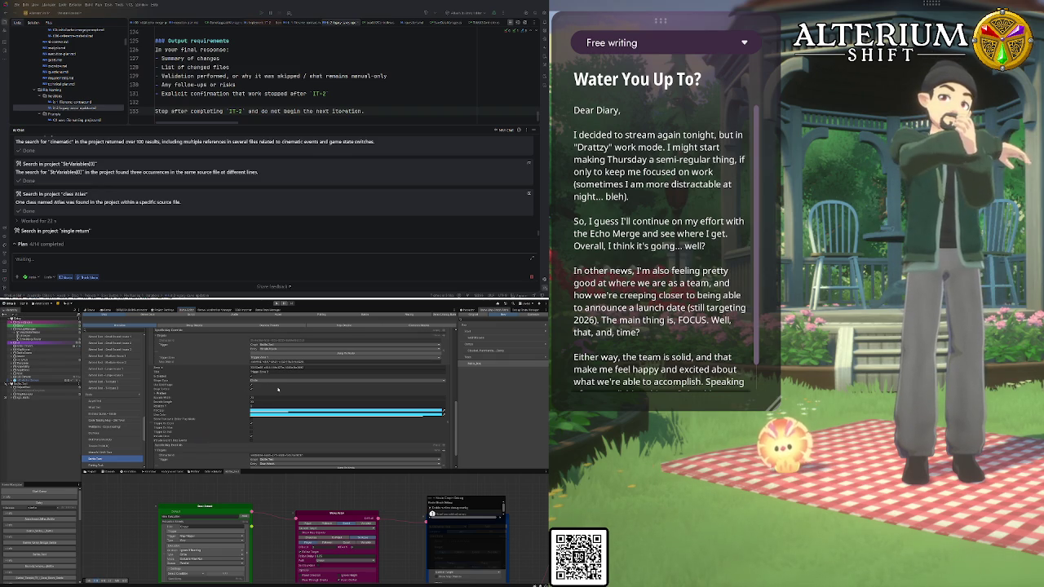
scroll(185, 372, "up", 5)
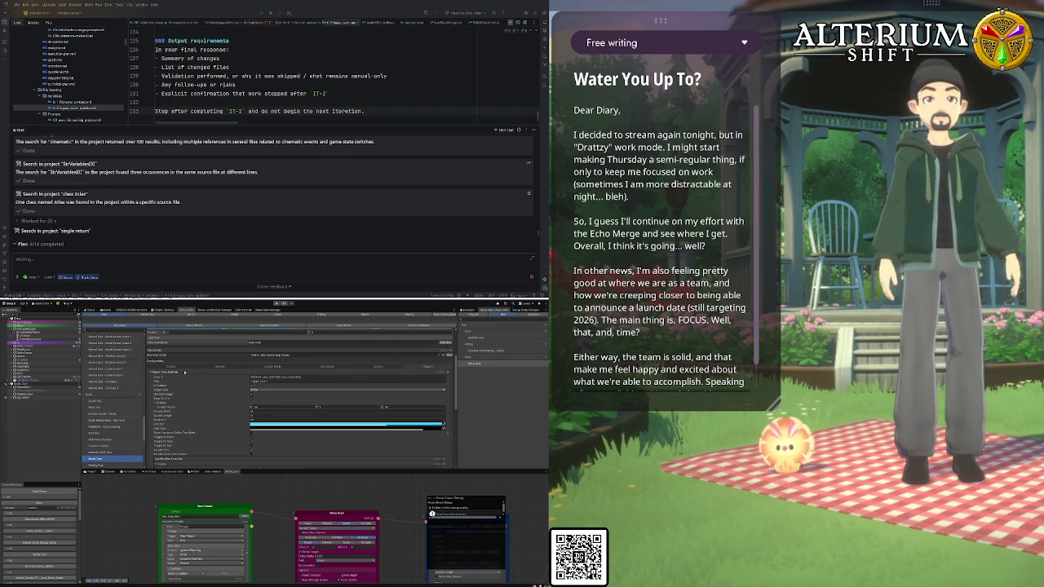
scroll(185, 372, "down", 3)
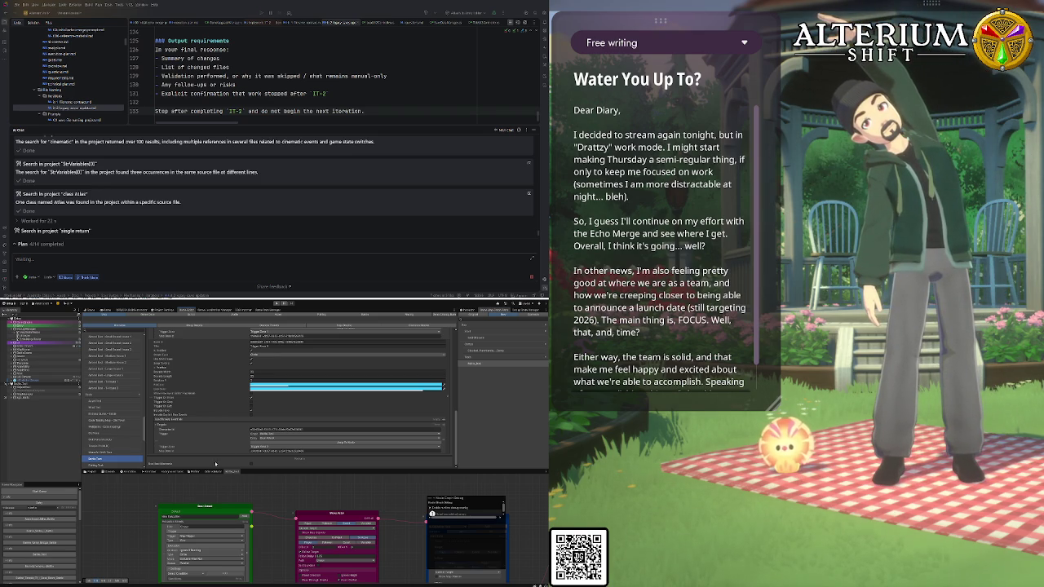
scroll(218, 393, "up", 1)
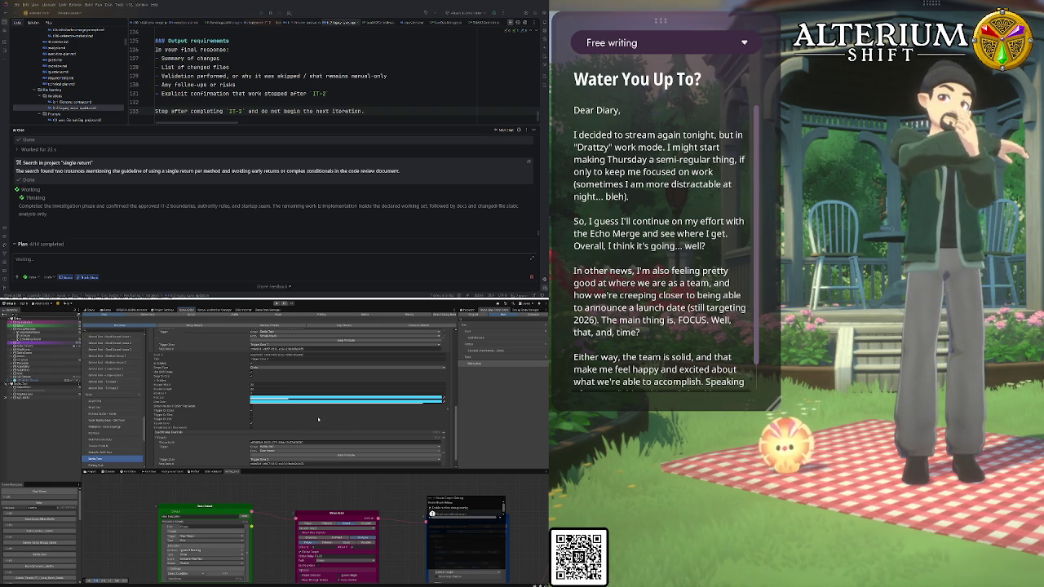
scroll(318, 419, "up", 10)
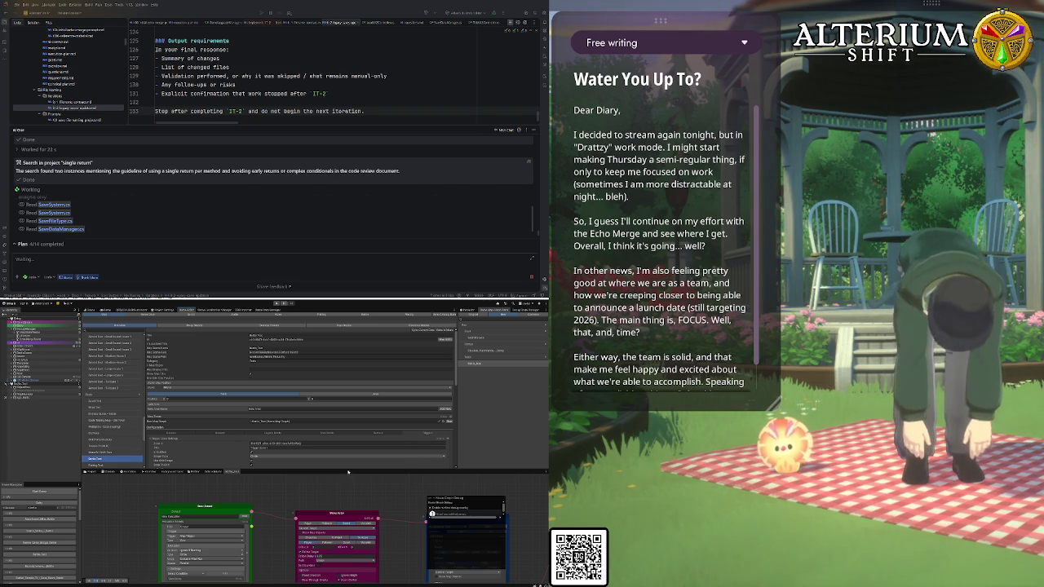
mouse_move(346, 473)
left_mouse_down()
mouse_move(343, 500)
mouse_move(336, 475)
mouse_move(322, 486)
left_mouse_up()
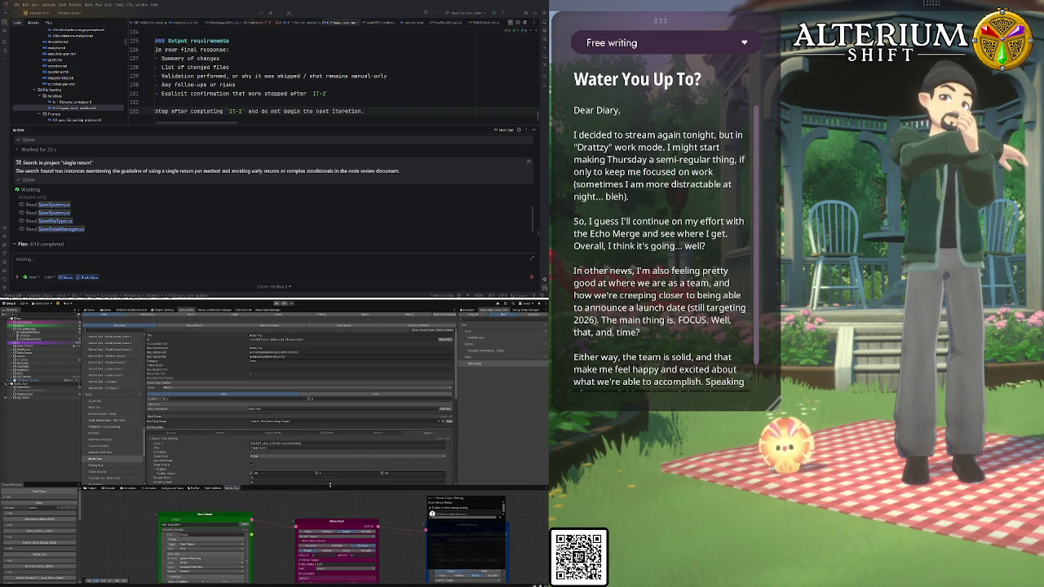
left_click(433, 500)
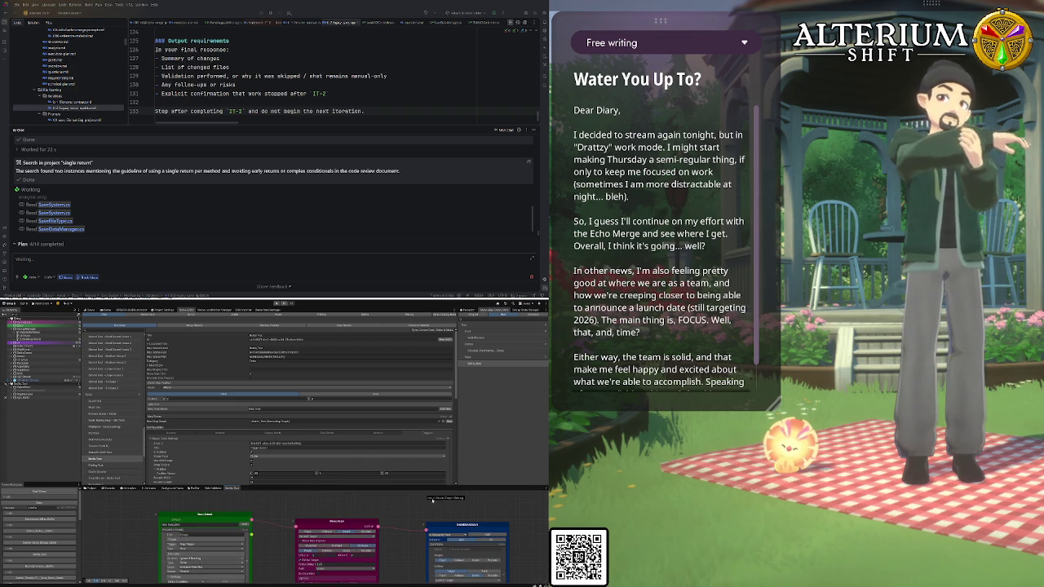